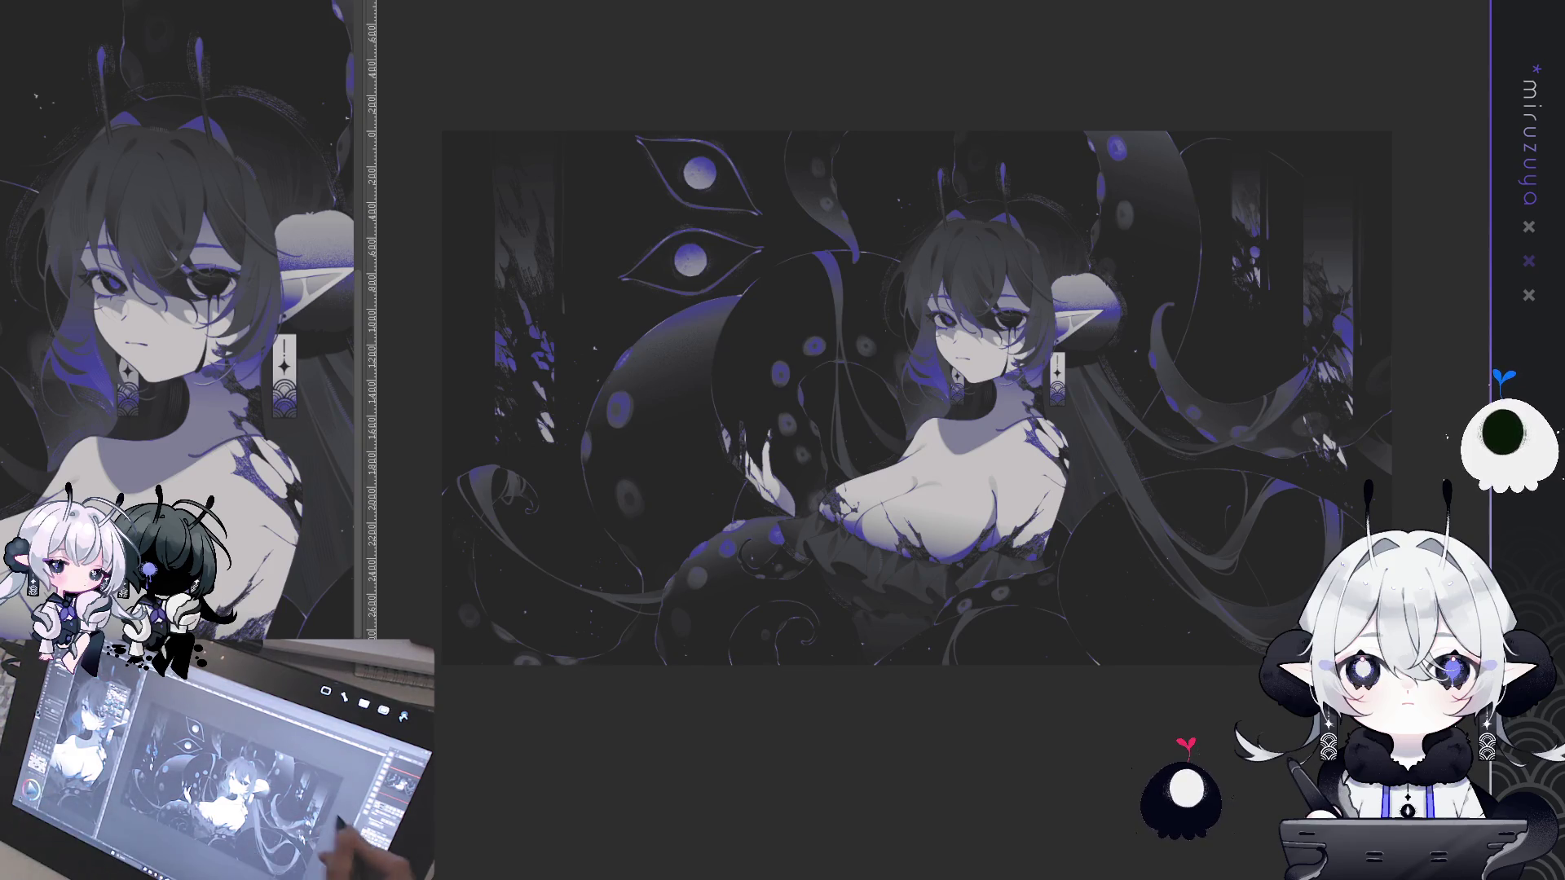
Switch between the artwork and the blank framed canvas, then zoom out and reposition the blank canvas
left_click_drag(916, 398, 895, 327)
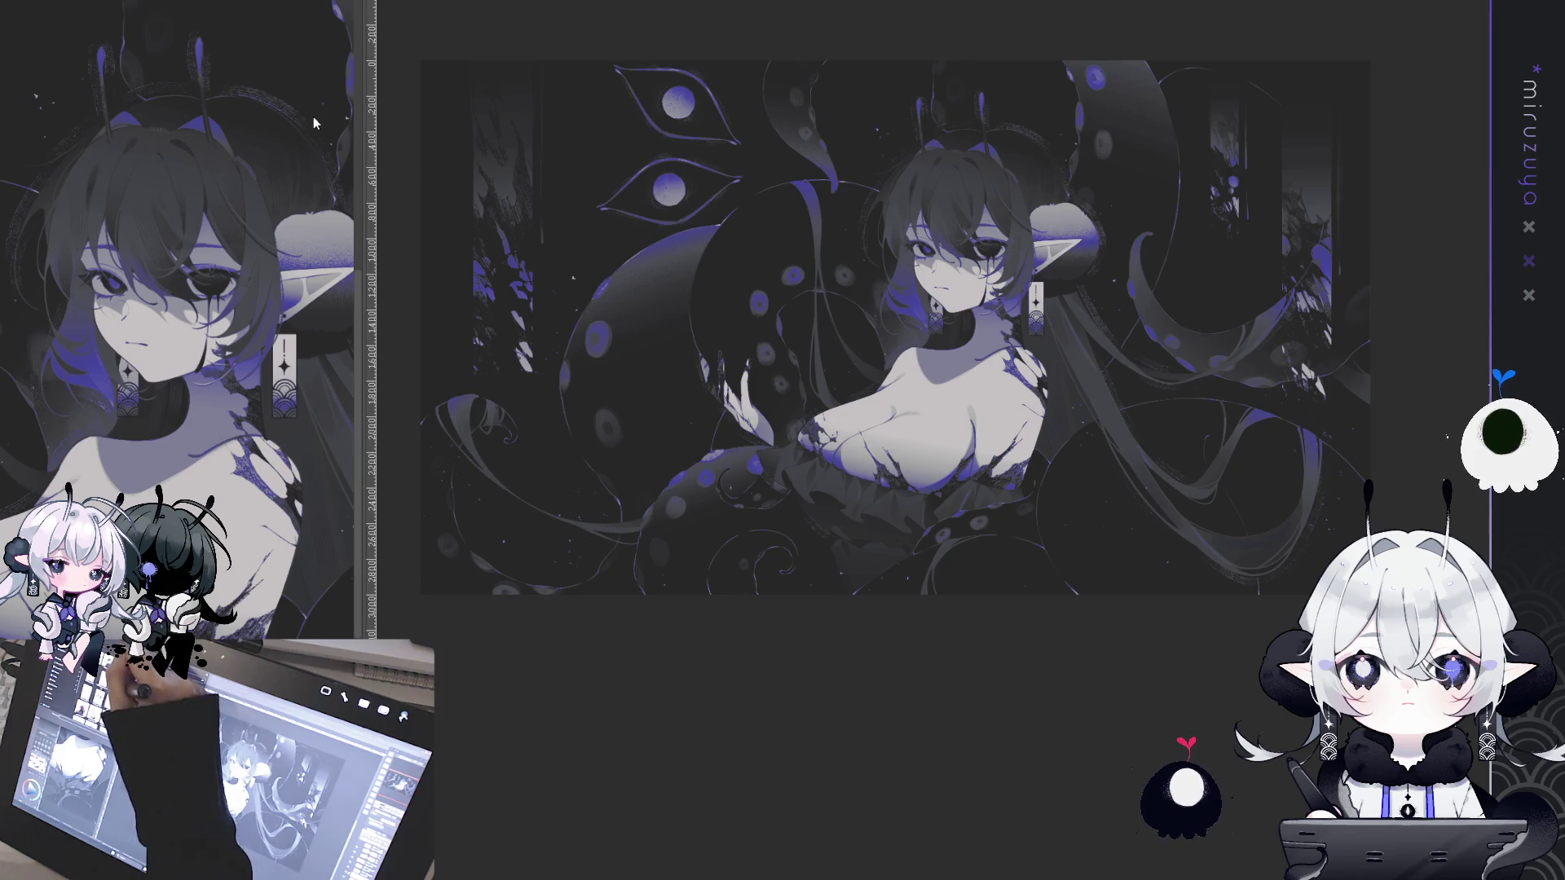
key("ctrl+Tab")
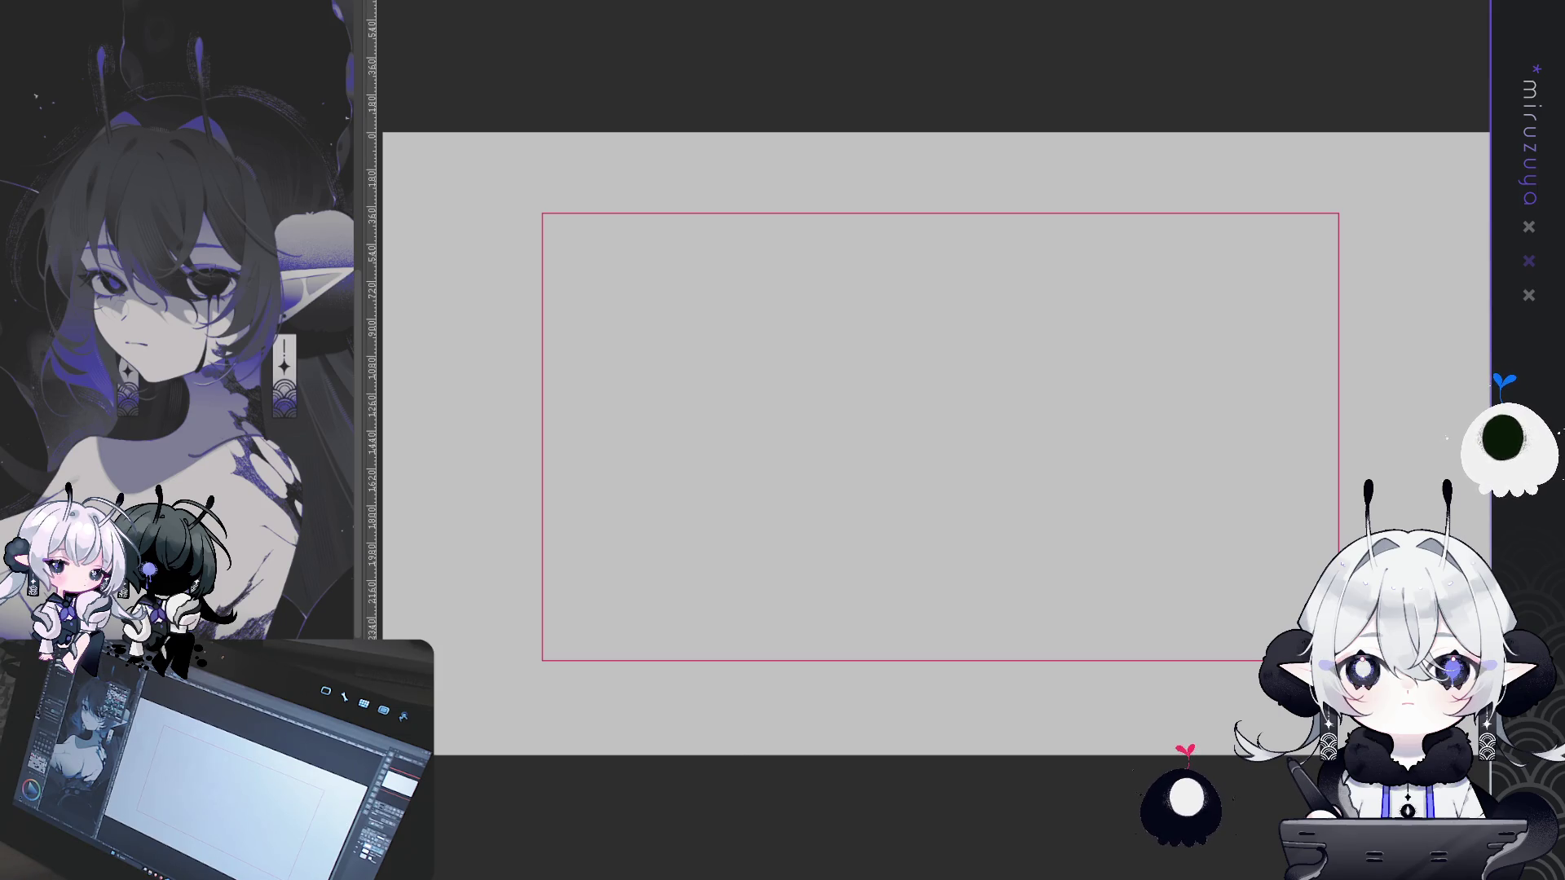
key("ctrl+Tab")
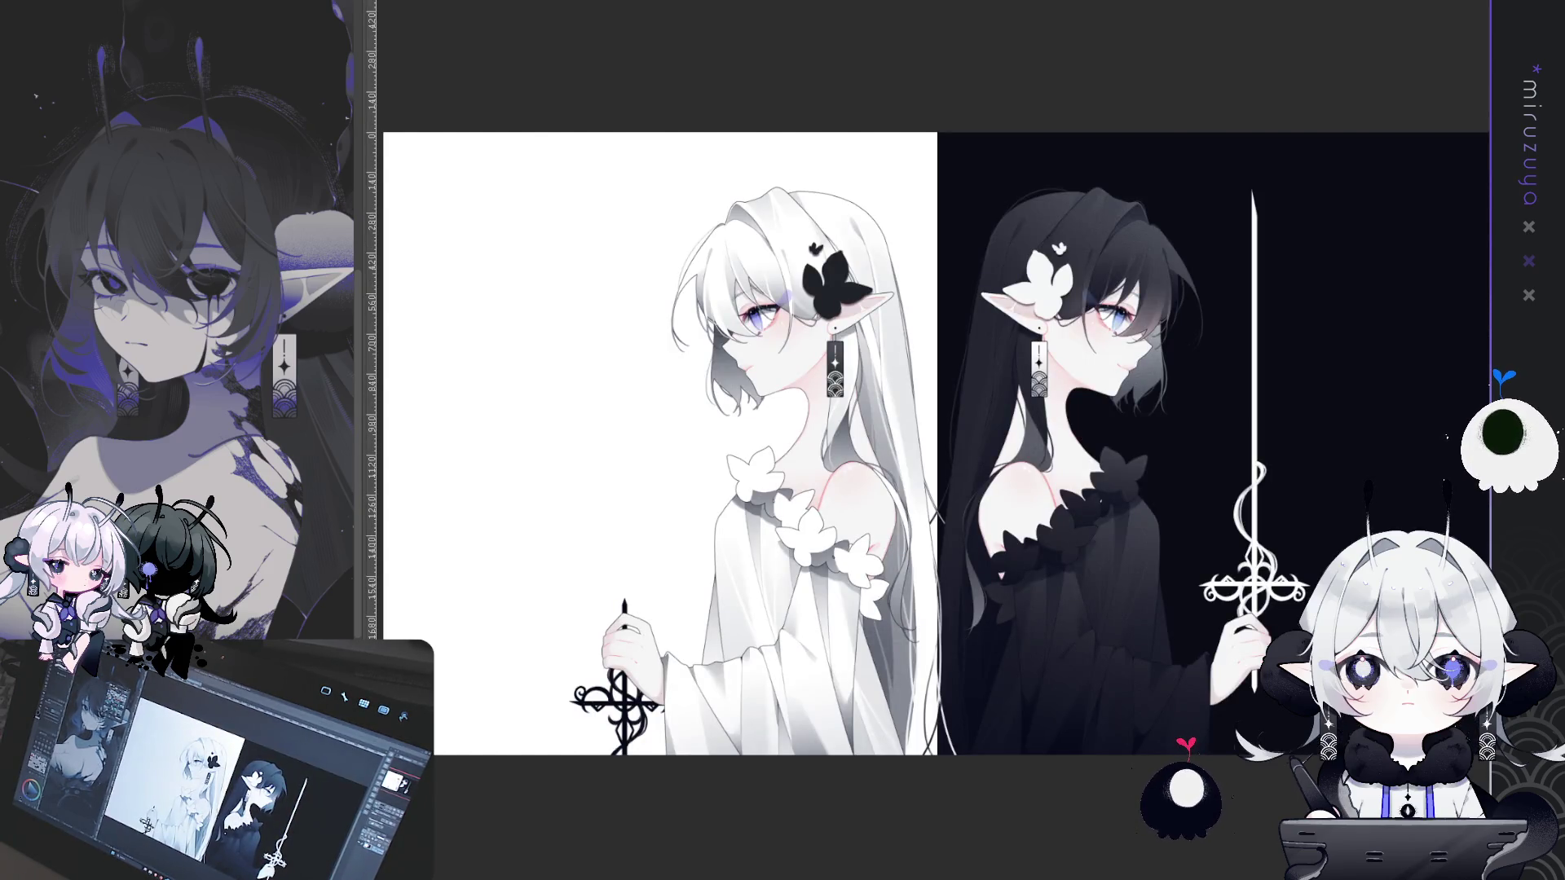
key("ctrl+Tab")
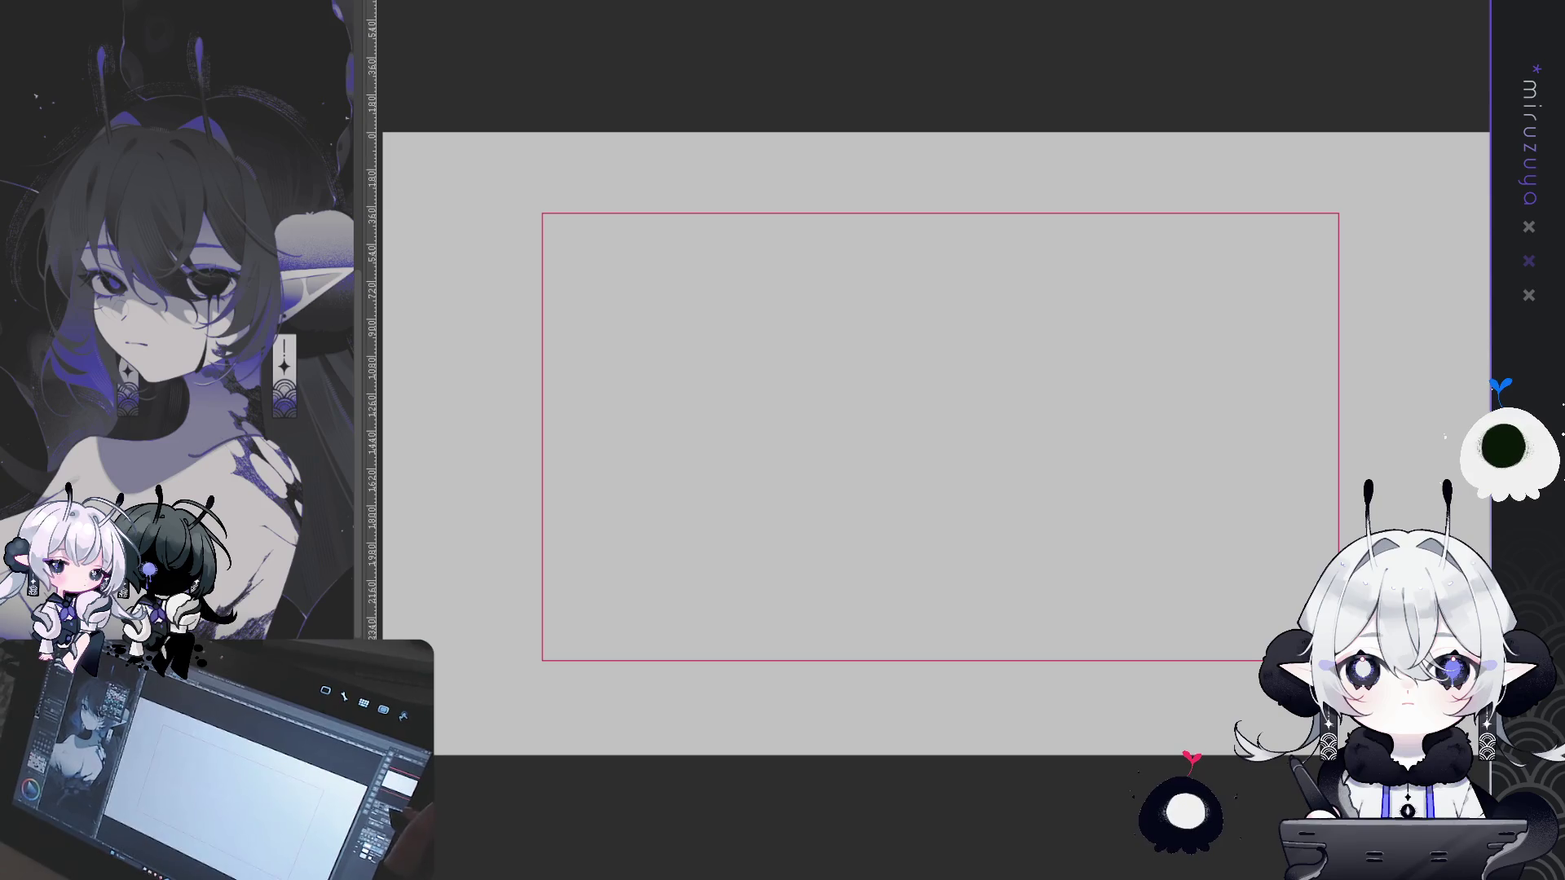
key("ctrl+minus")
left_click_drag(1315, 465, 1266, 392)
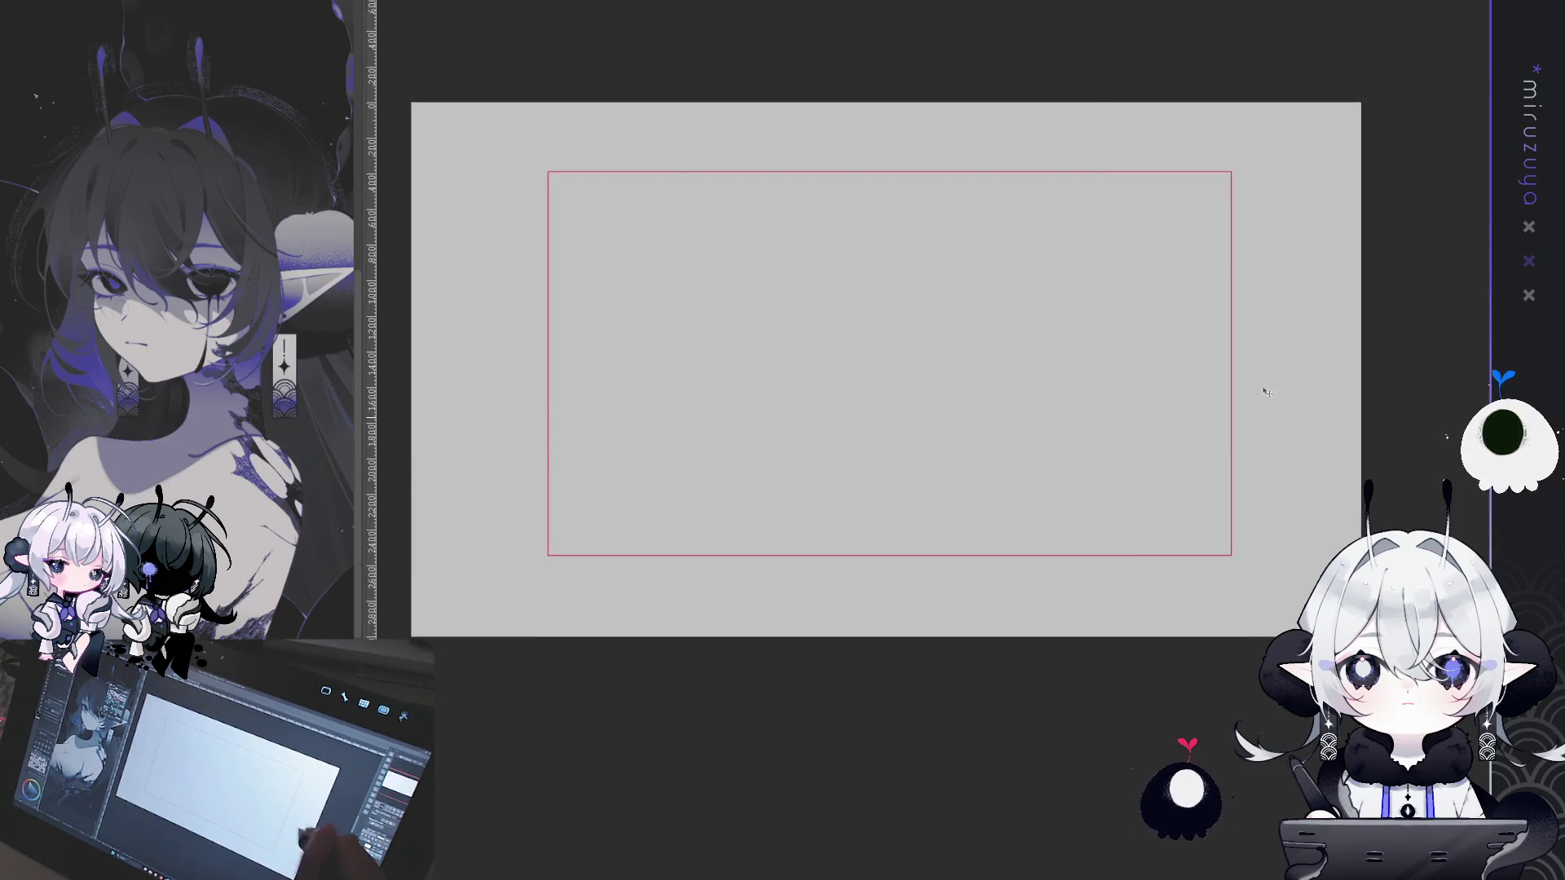
Paste the two-elf artwork and scale it up to span the canvas width
key("ctrl+v")
key("ctrl+t")
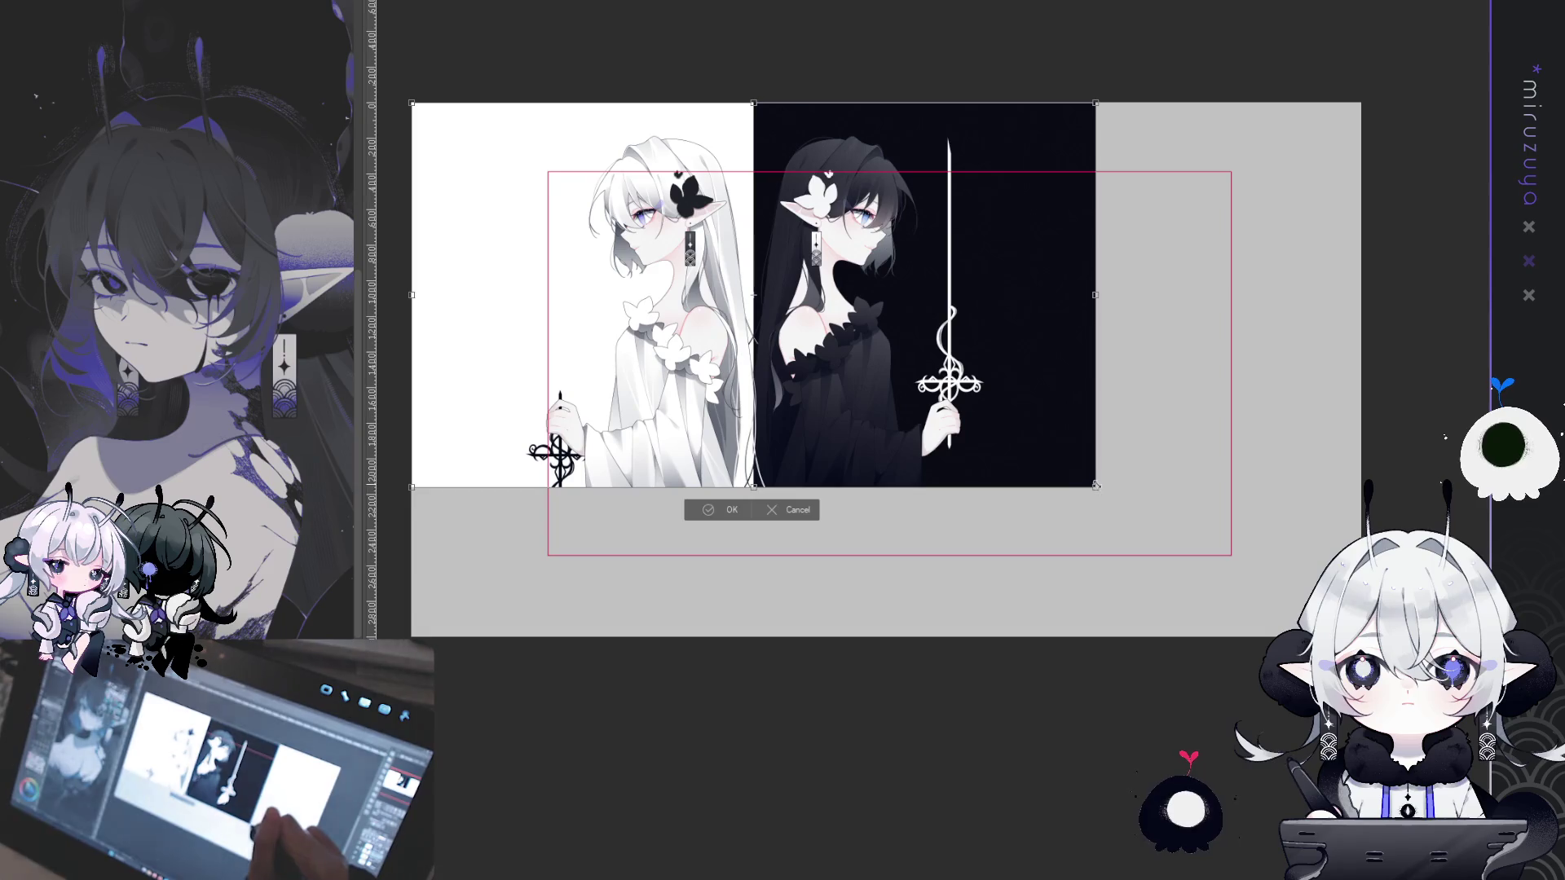
left_click_drag(1096, 485, 1360, 635)
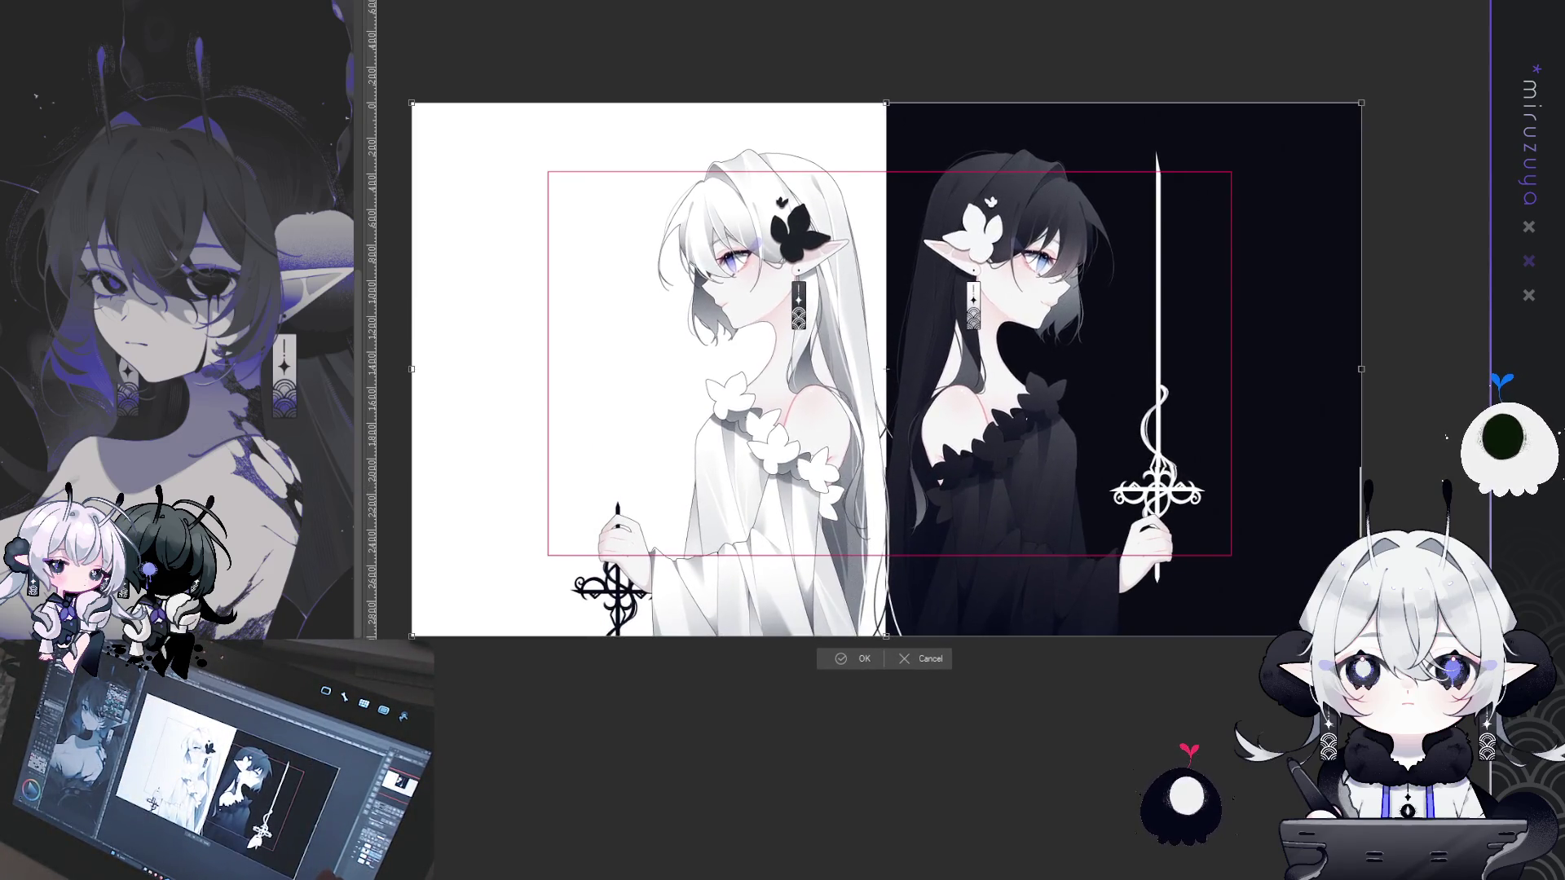
Confirm the enlarged artwork and show a coarse grid with its origin at the canvas centre
left_click(854, 664)
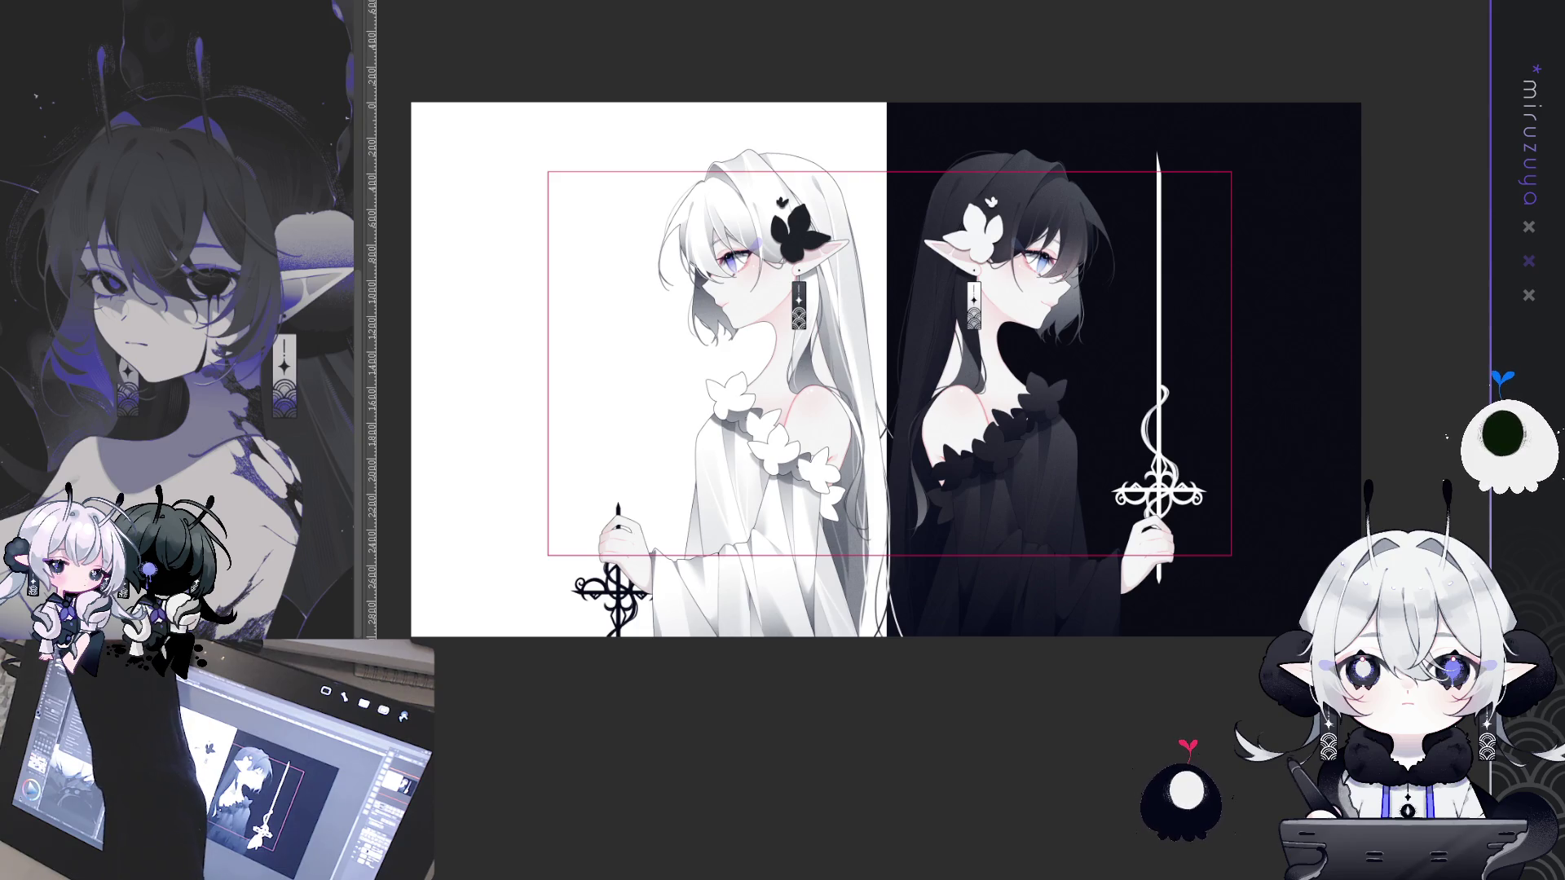
key("ctrl+g")
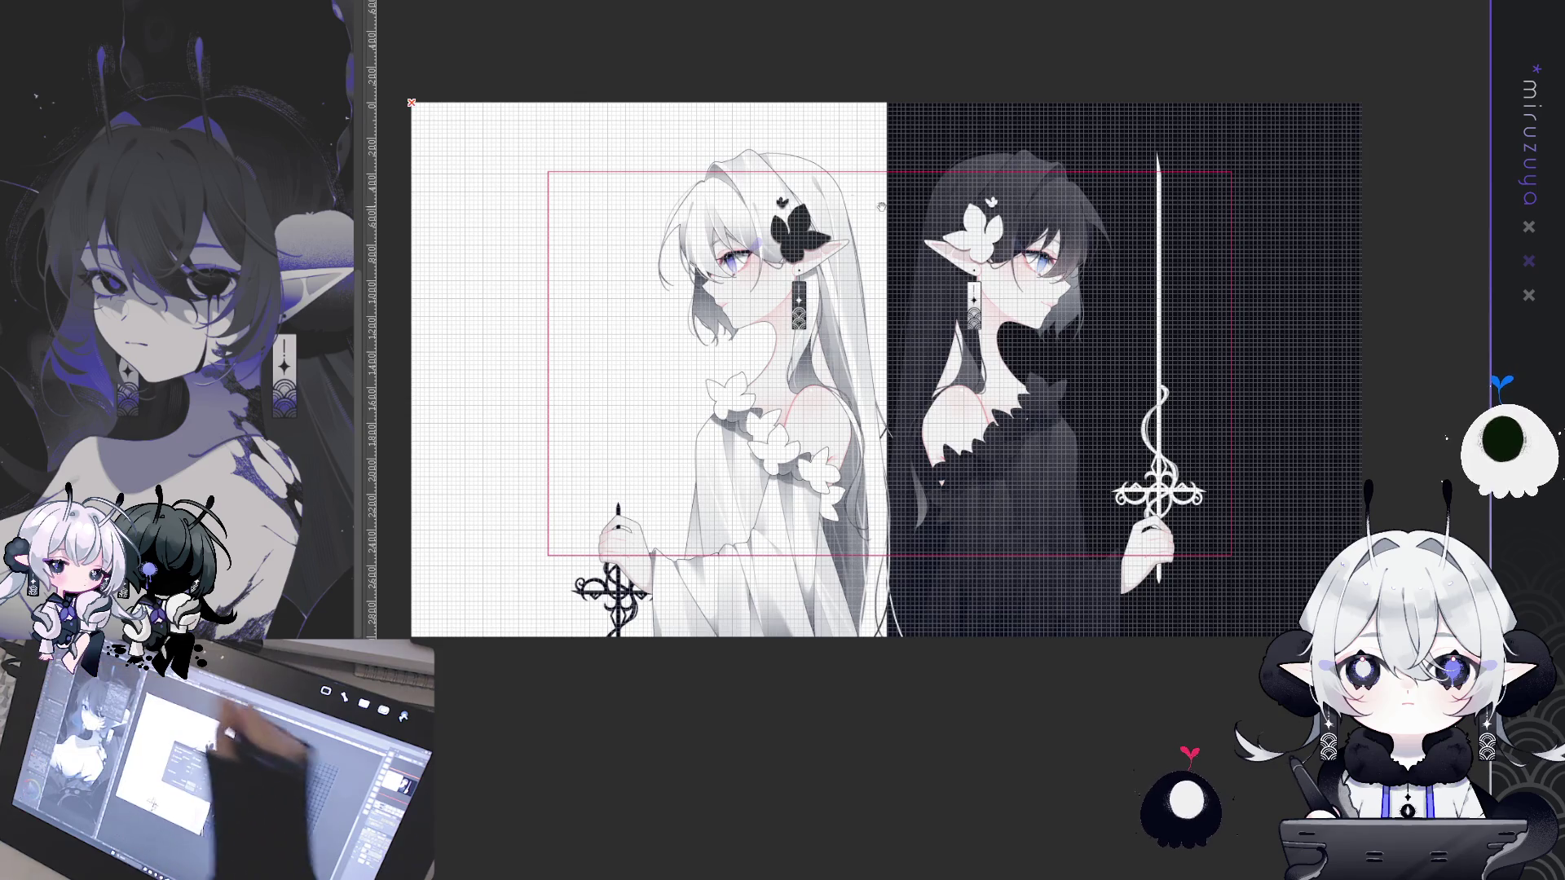
left_click(804, 427)
key("Return")
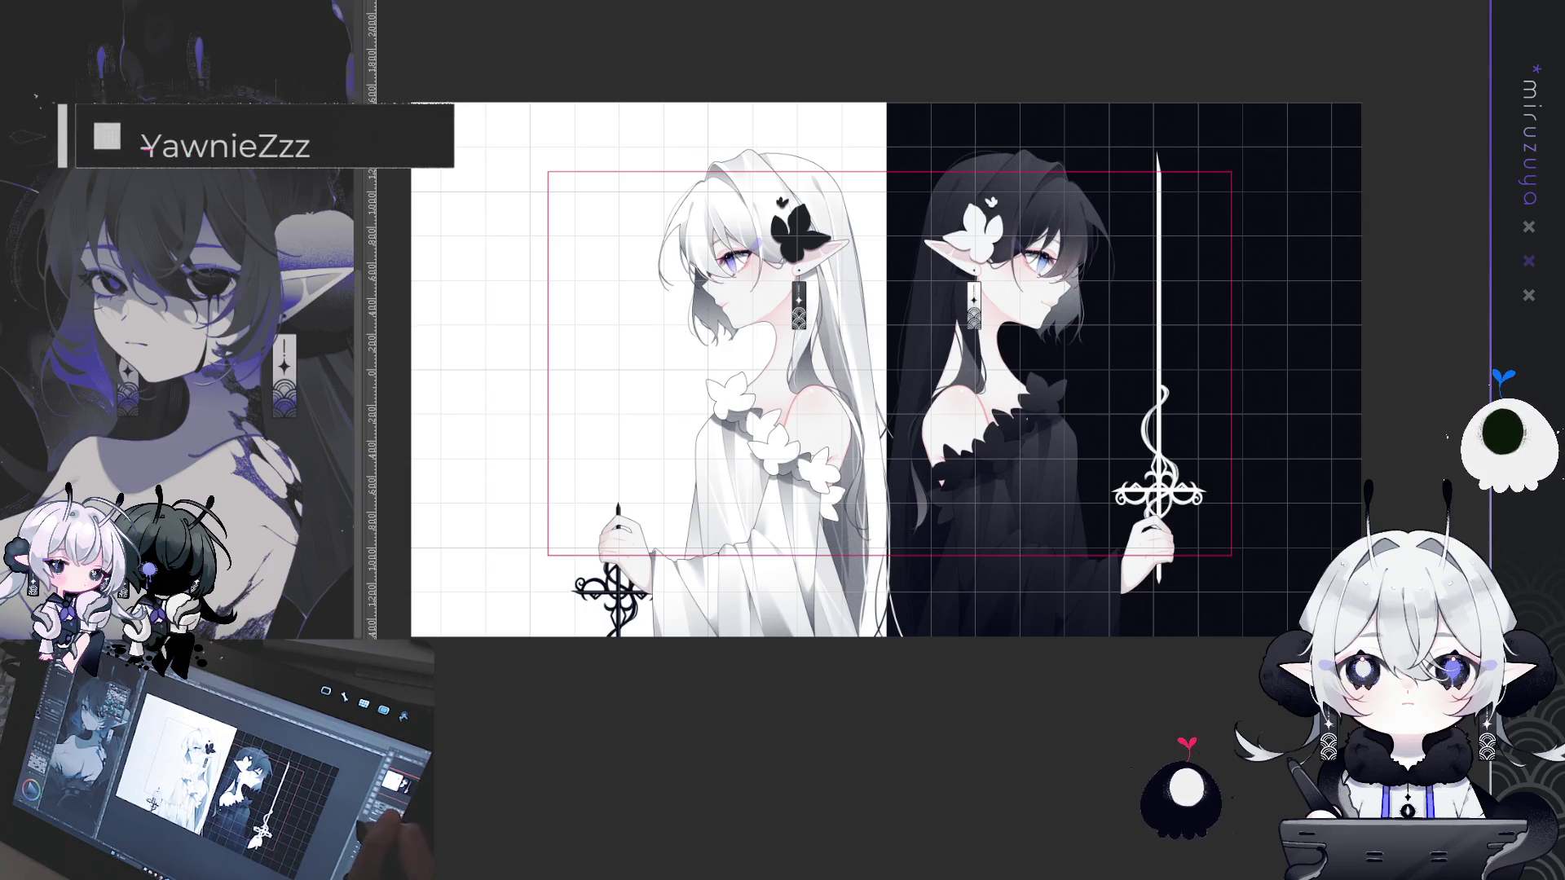
Zoom in to inspect the dark-haired elf's earring, then fit the whole page in the window
key("ctrl+plus")
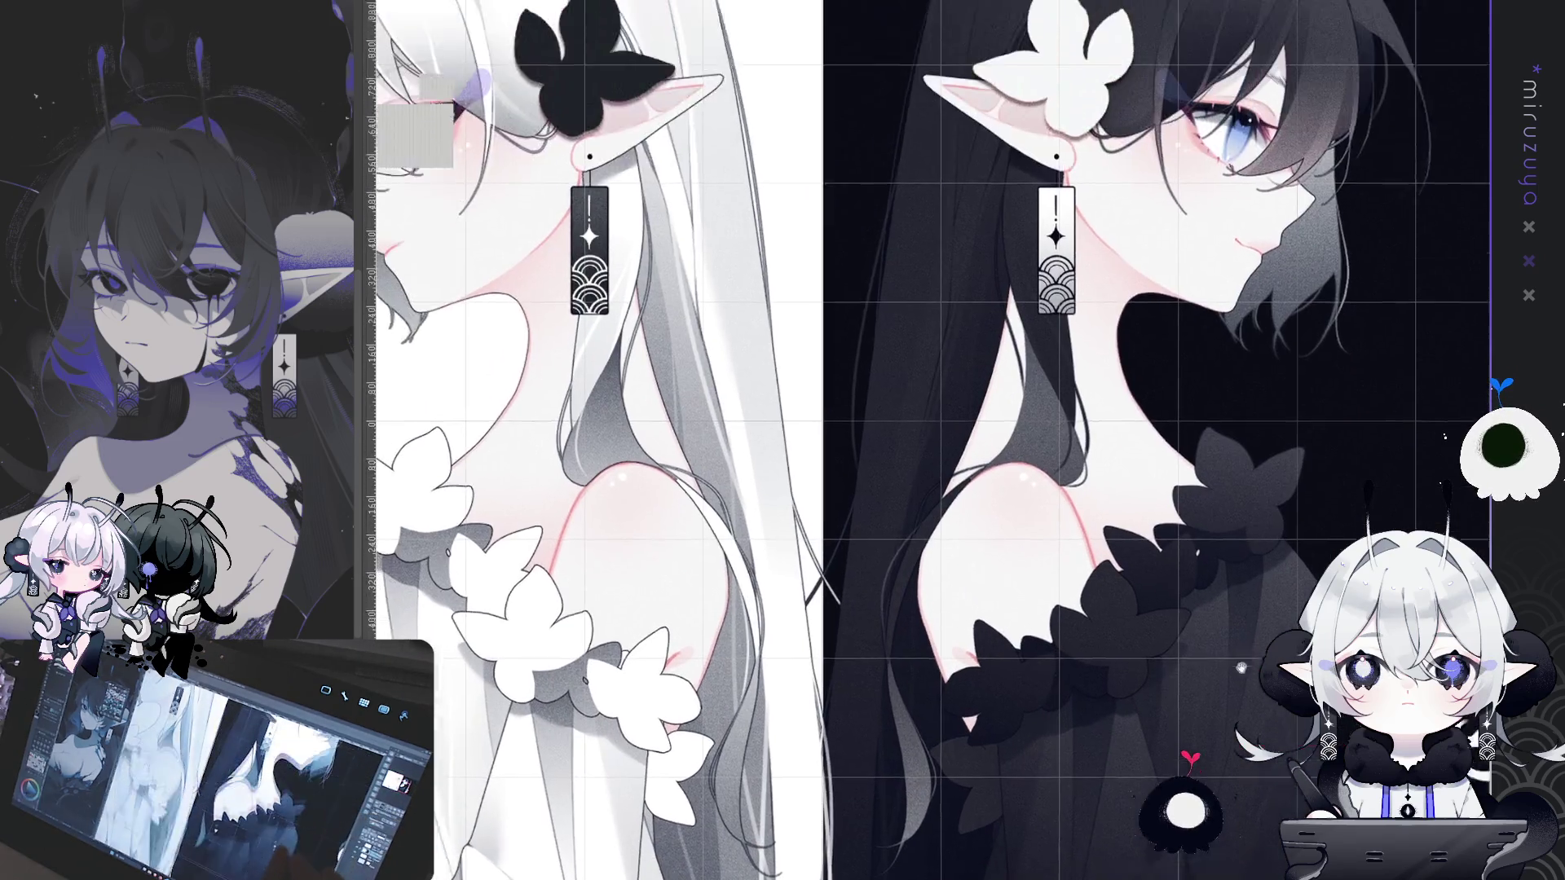
key("ctrl+plus")
key("ctrl+plus")
key("ctrl+plus")
key("ctrl+plus")
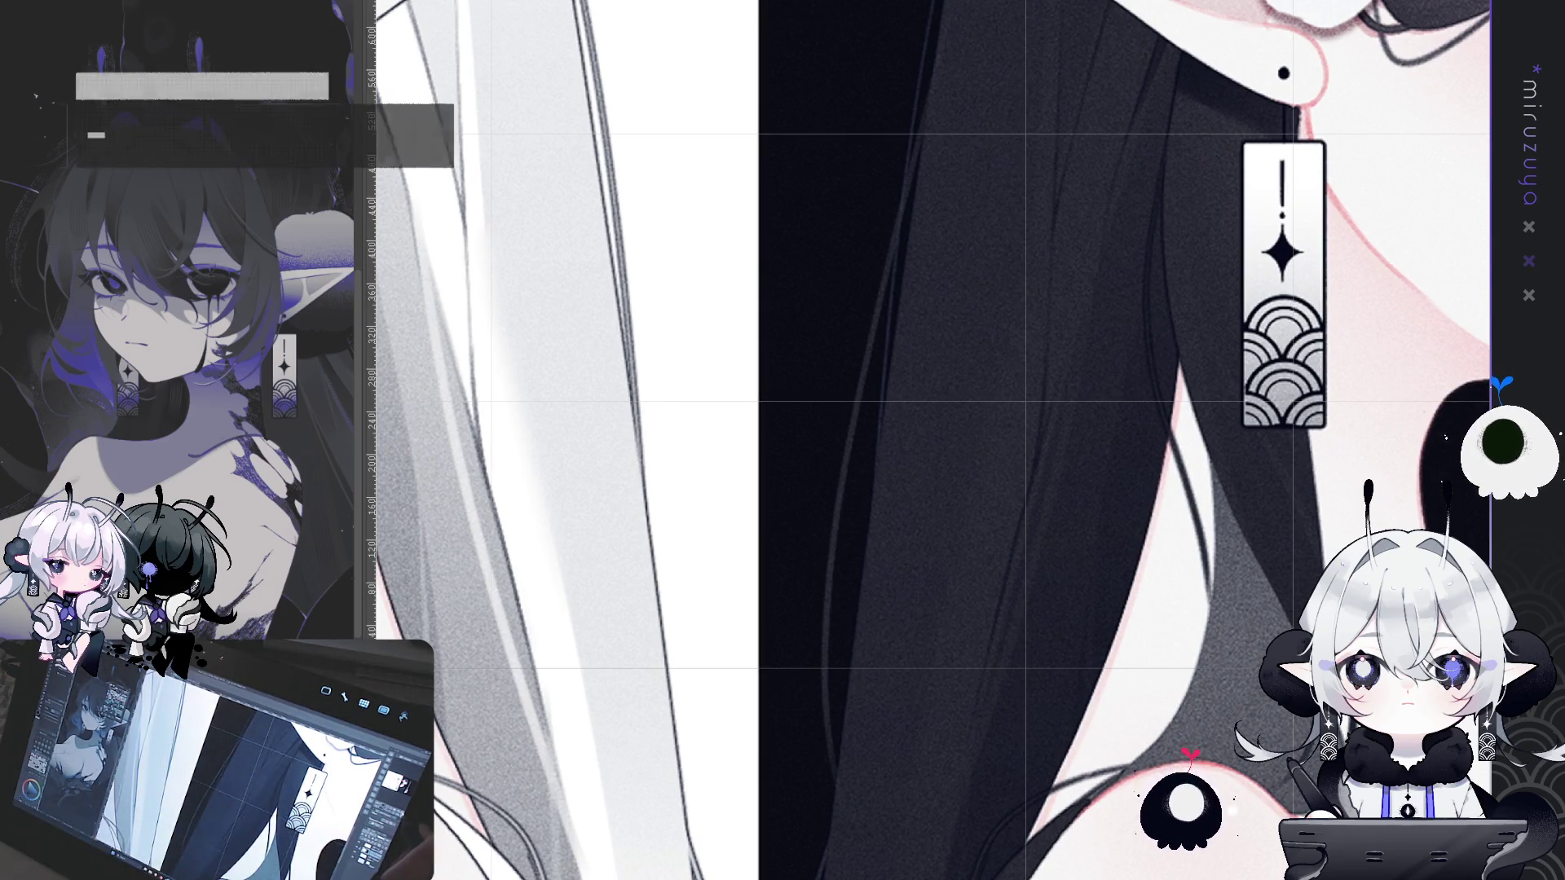
key("ctrl+0")
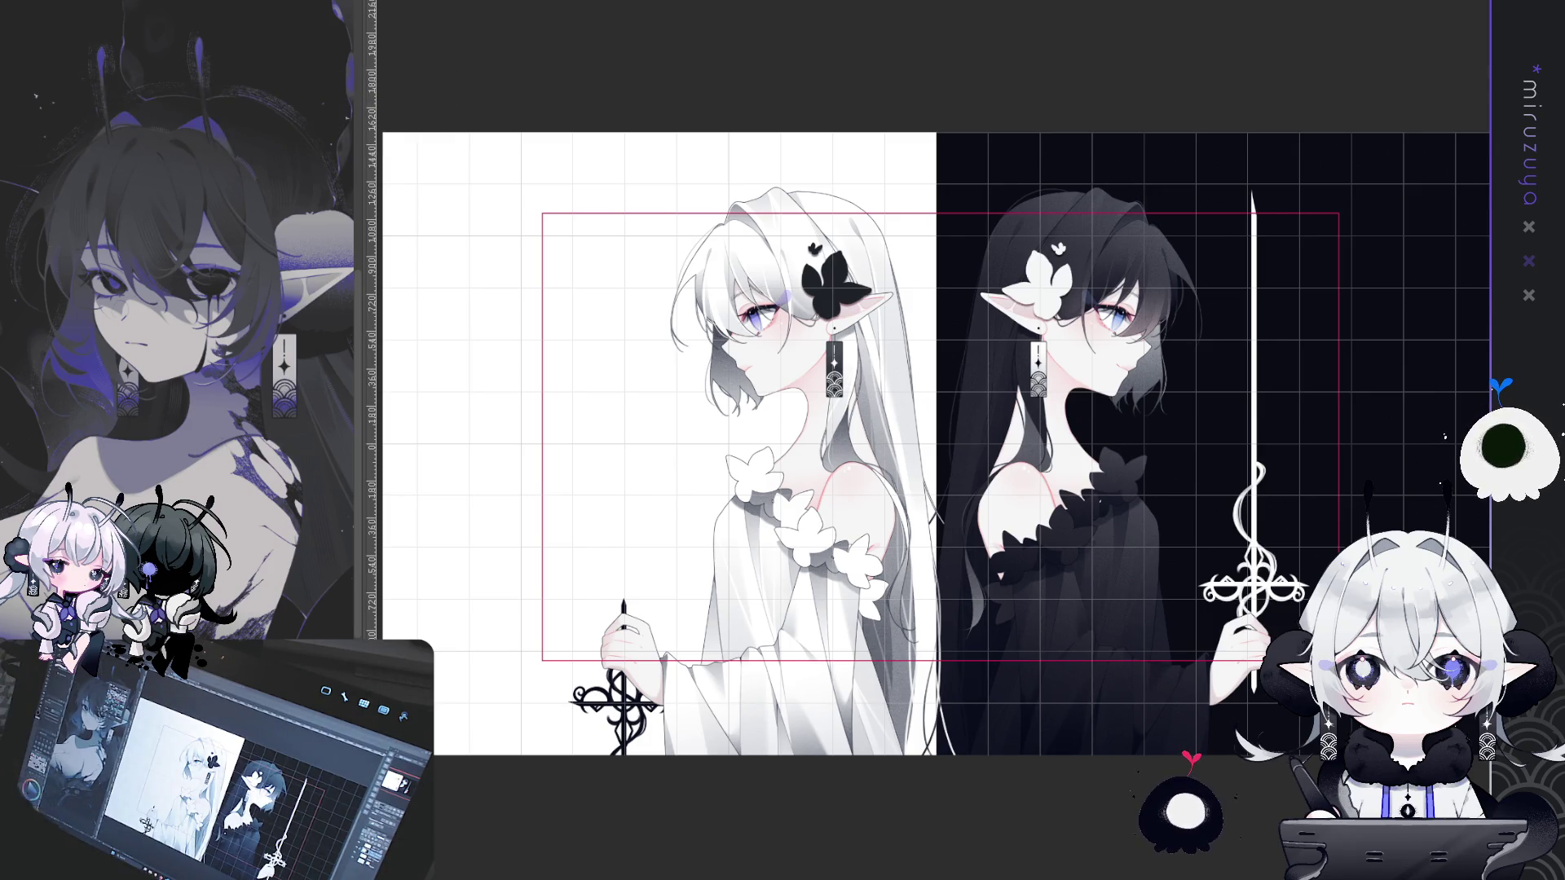
scroll(936, 473, "up", 1)
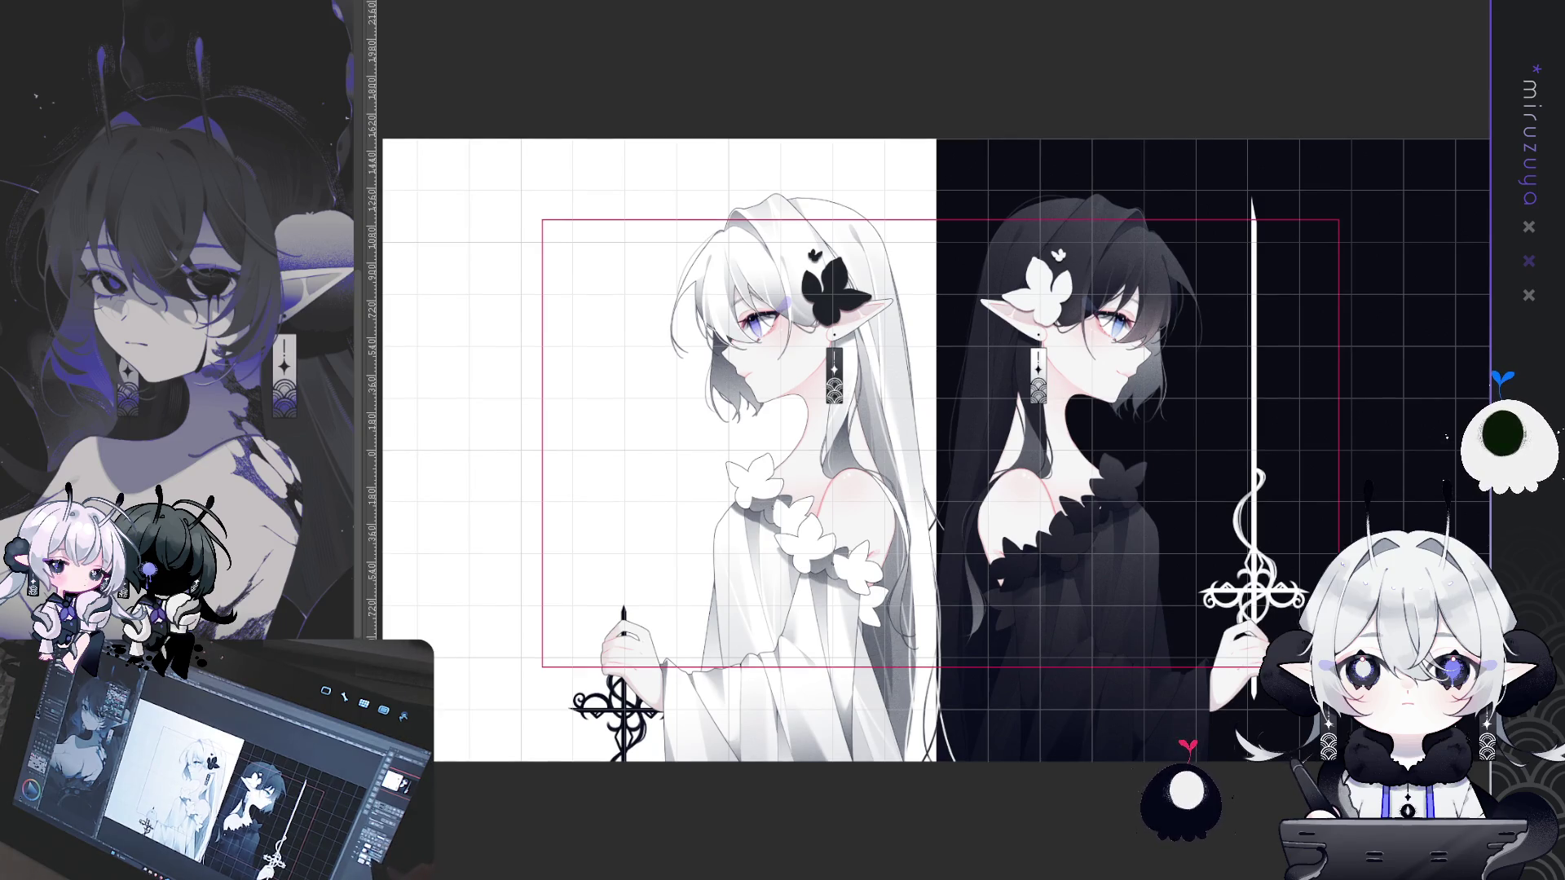
scroll(937, 439, "up", 5)
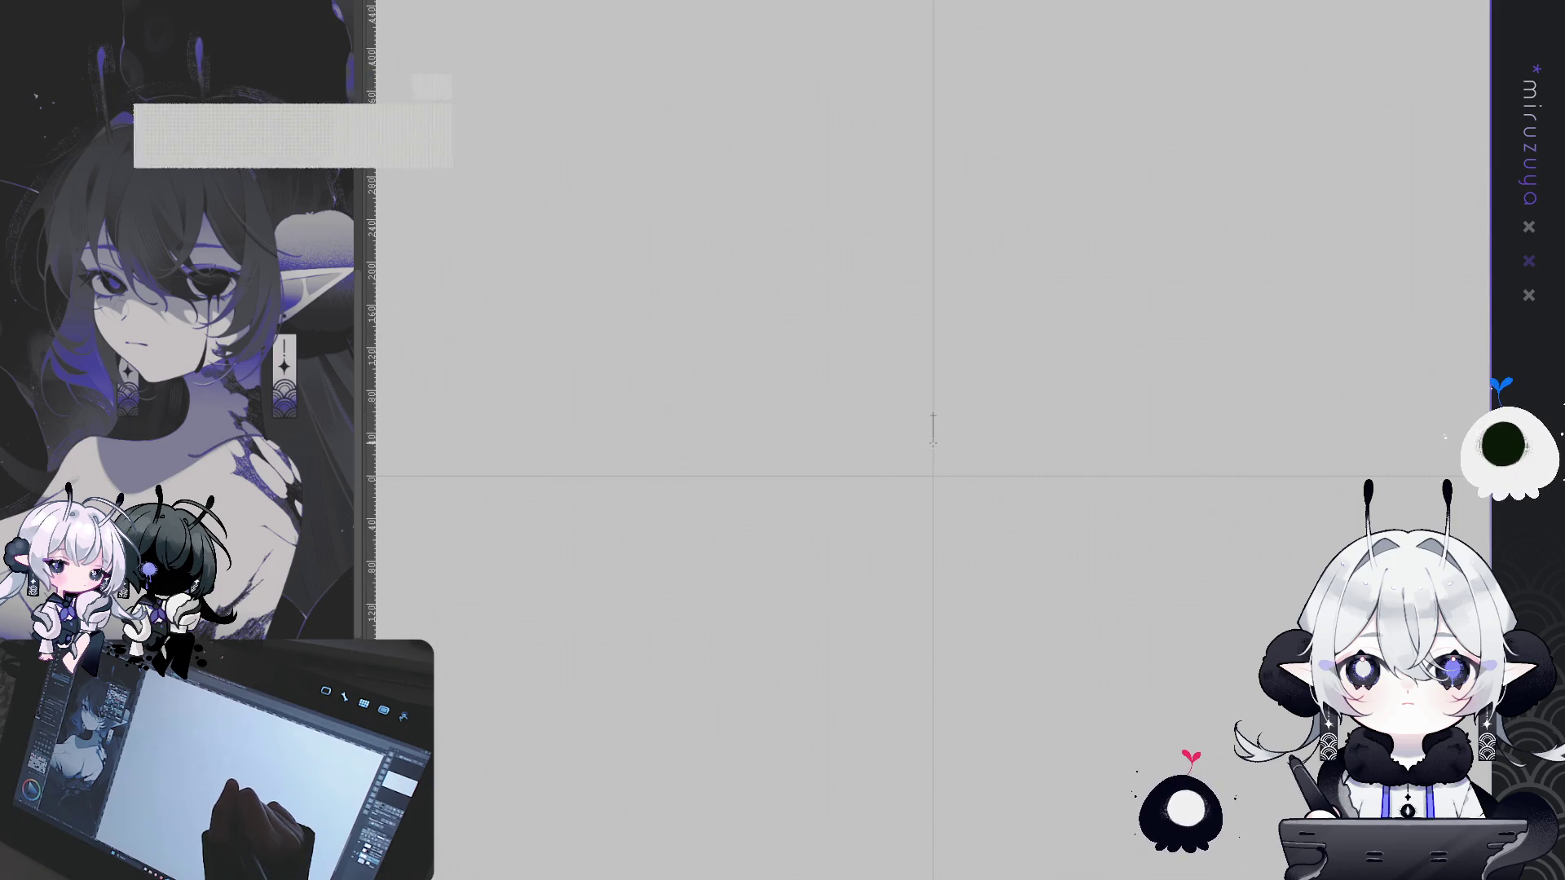
key("ctrl+0")
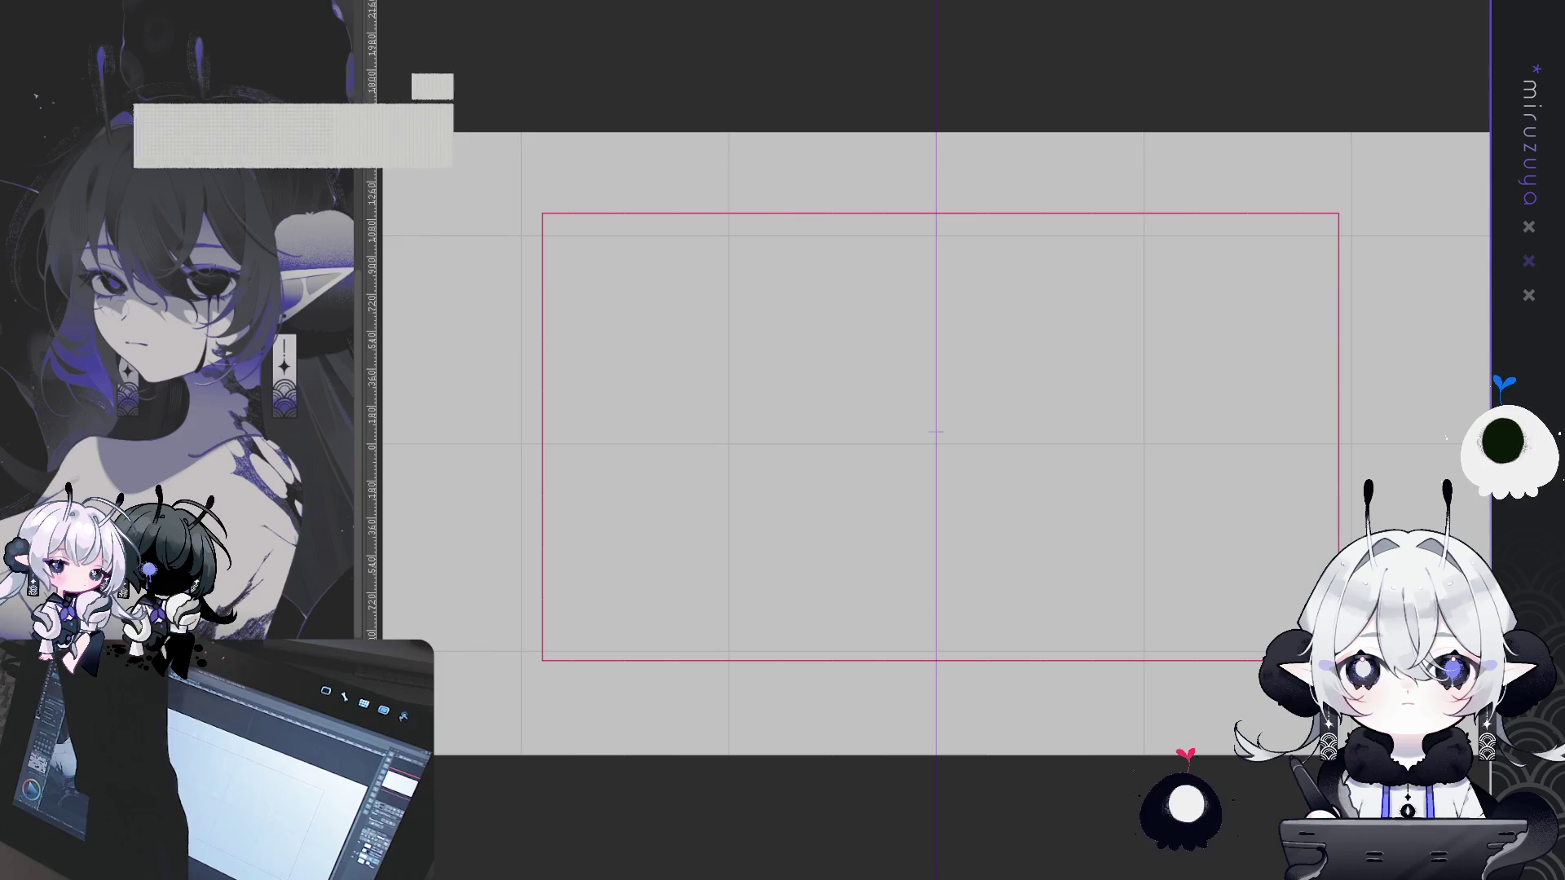
Hide the grid lines and nudge the canvas view up slightly
key("ctrl+apostrophe")
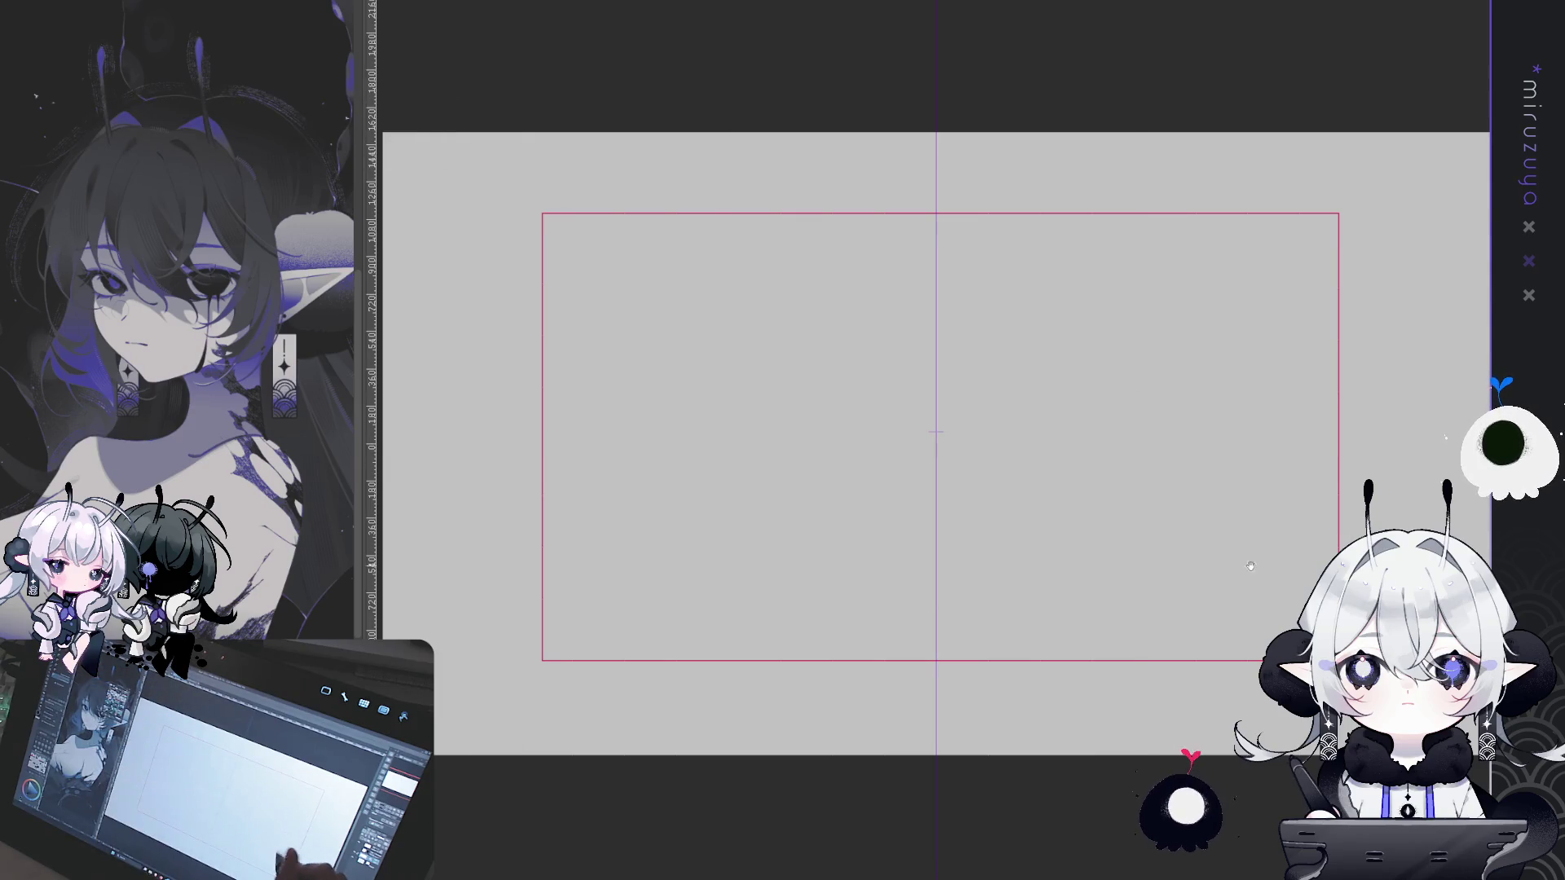
left_click_drag(272, 451, 276, 441)
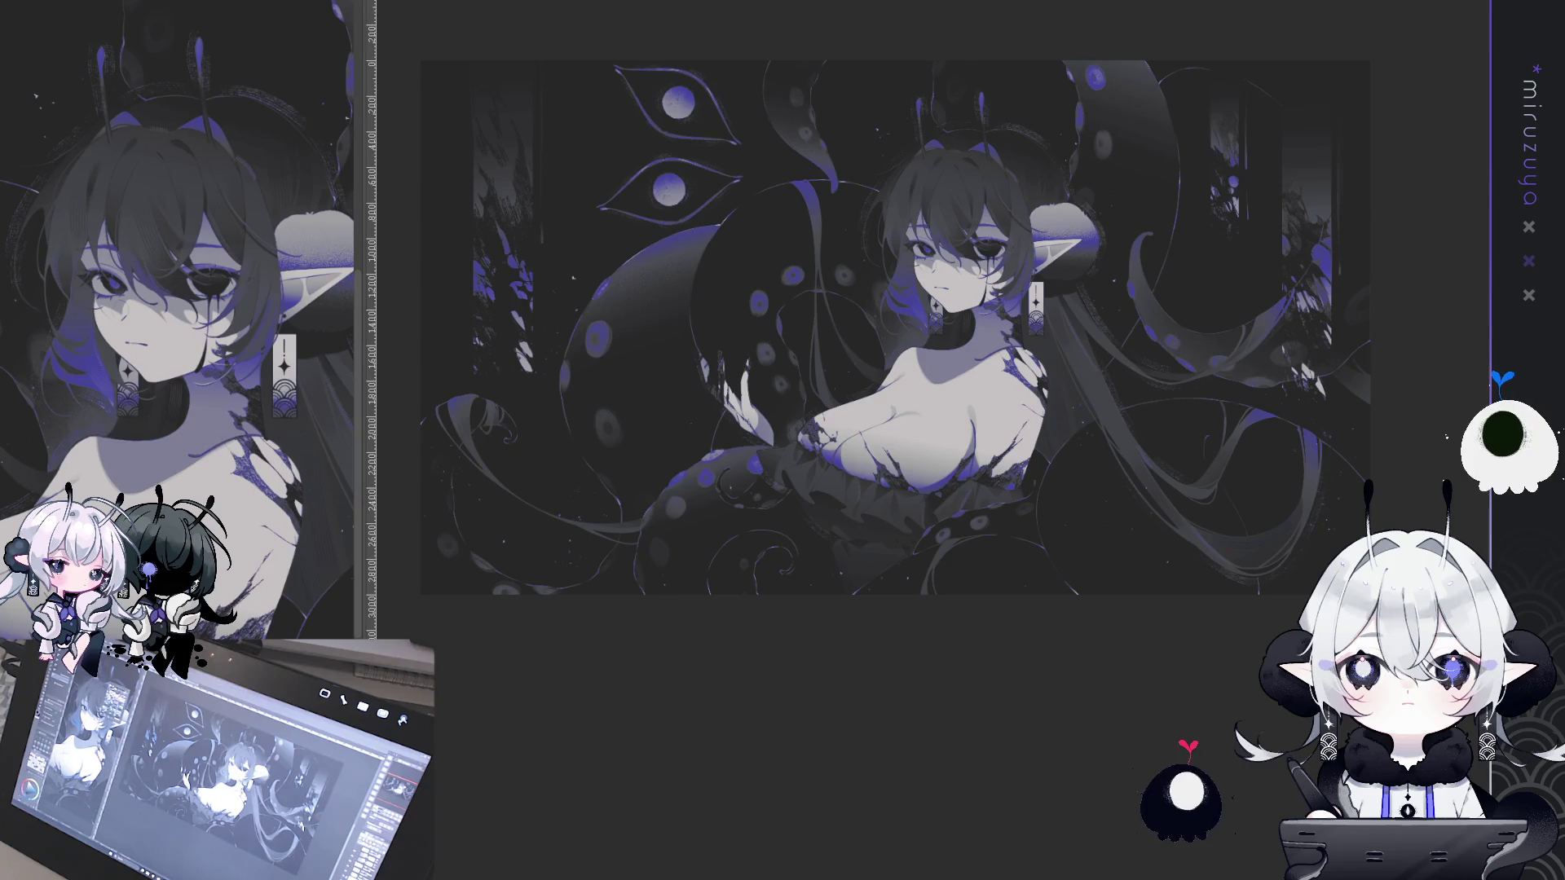
Switch to the faded reference, hide its red frame, and zoom into the white-haired elf's face
key("ctrl+Tab")
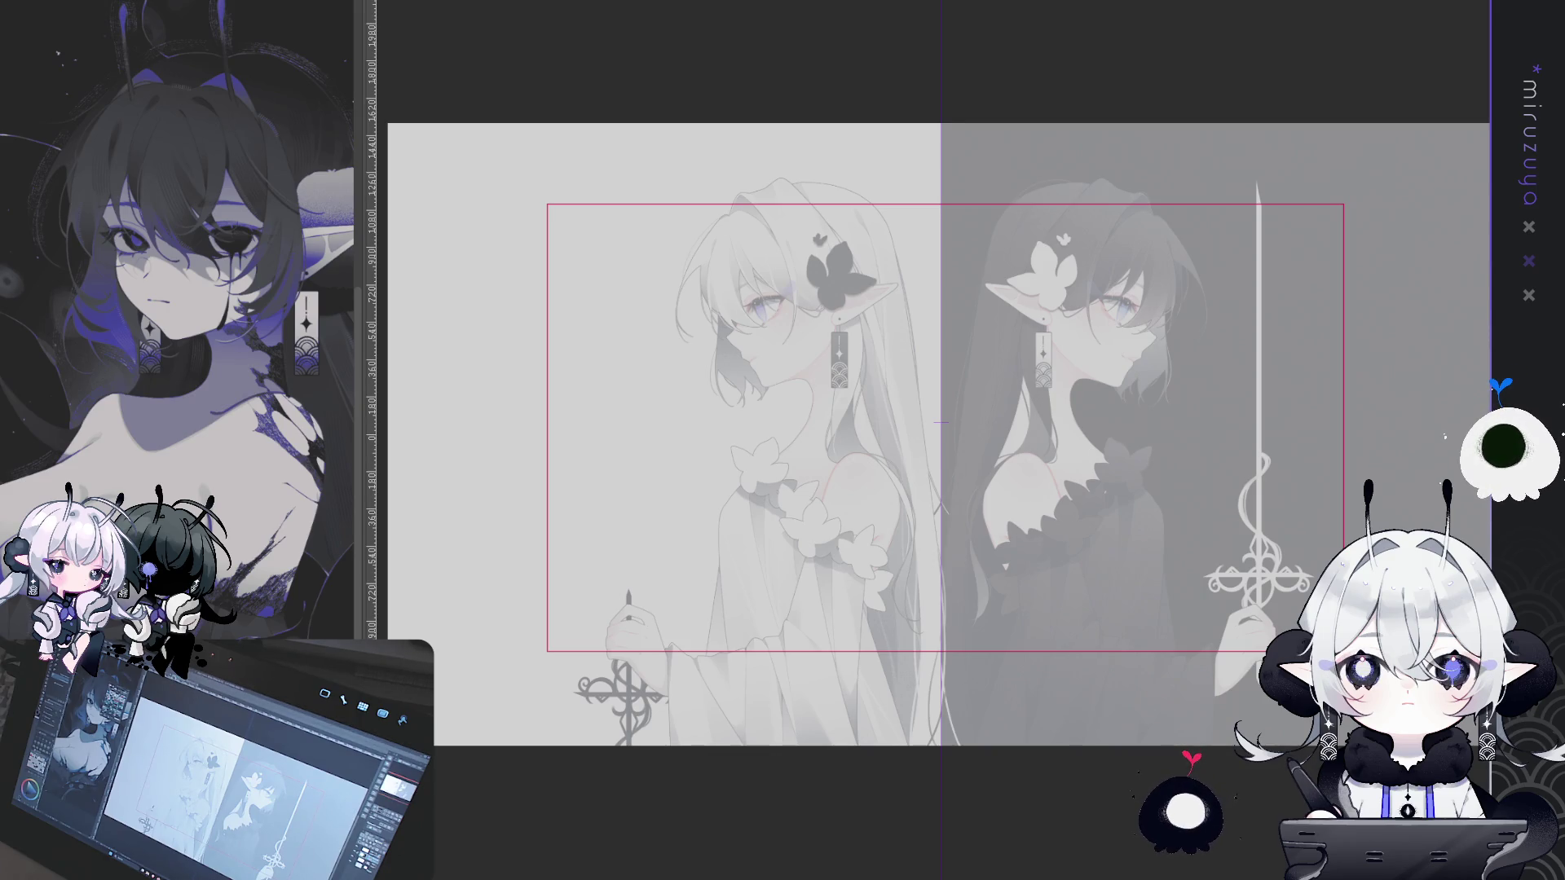
key("ctrl+d")
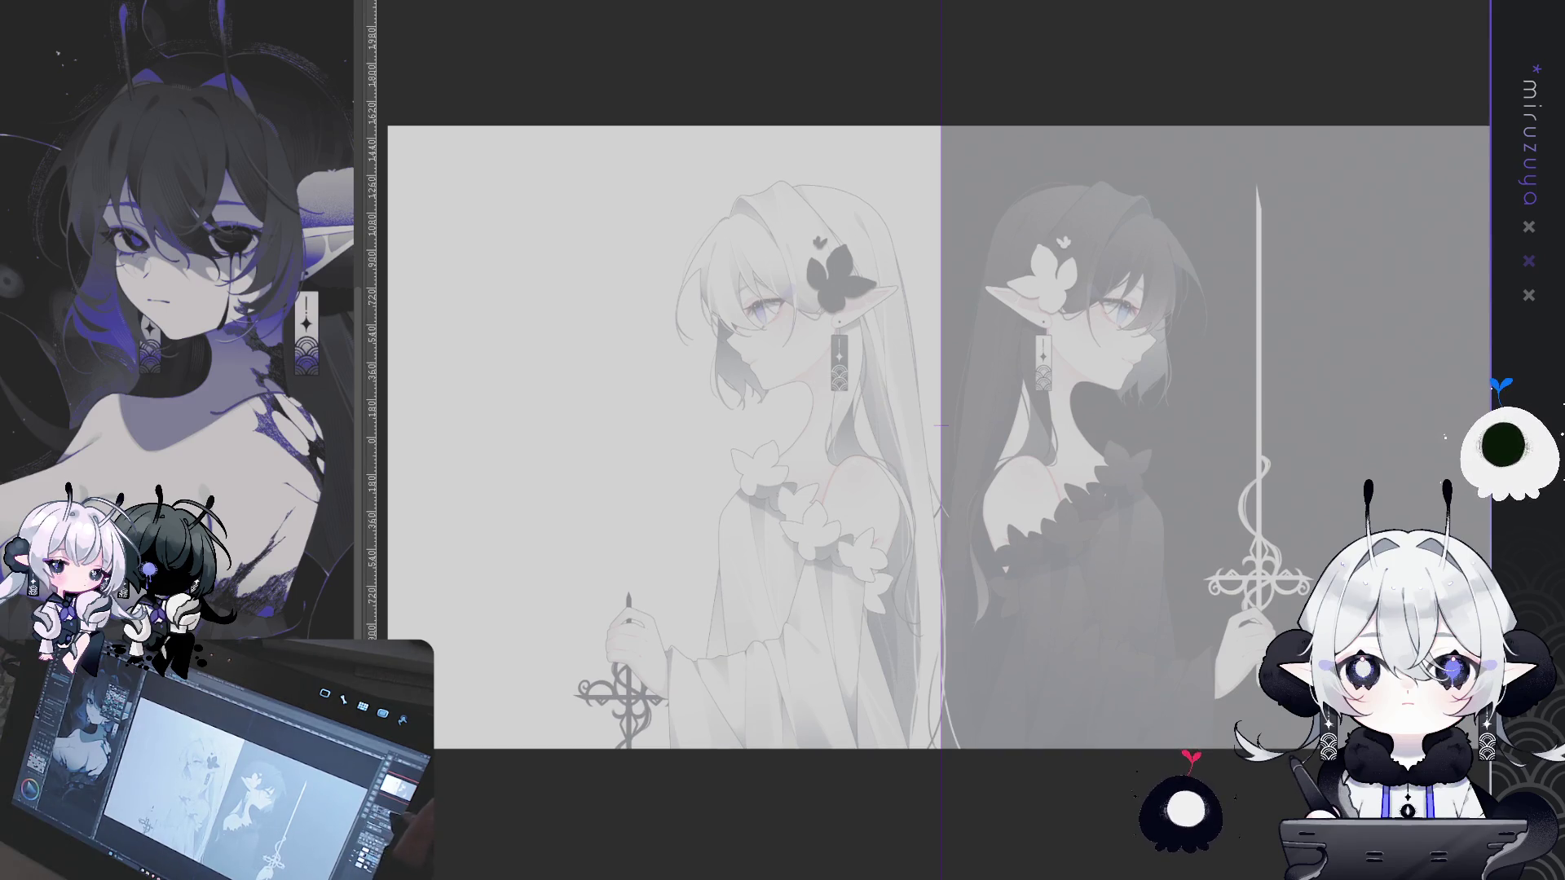
scroll(941, 422, "up", 5)
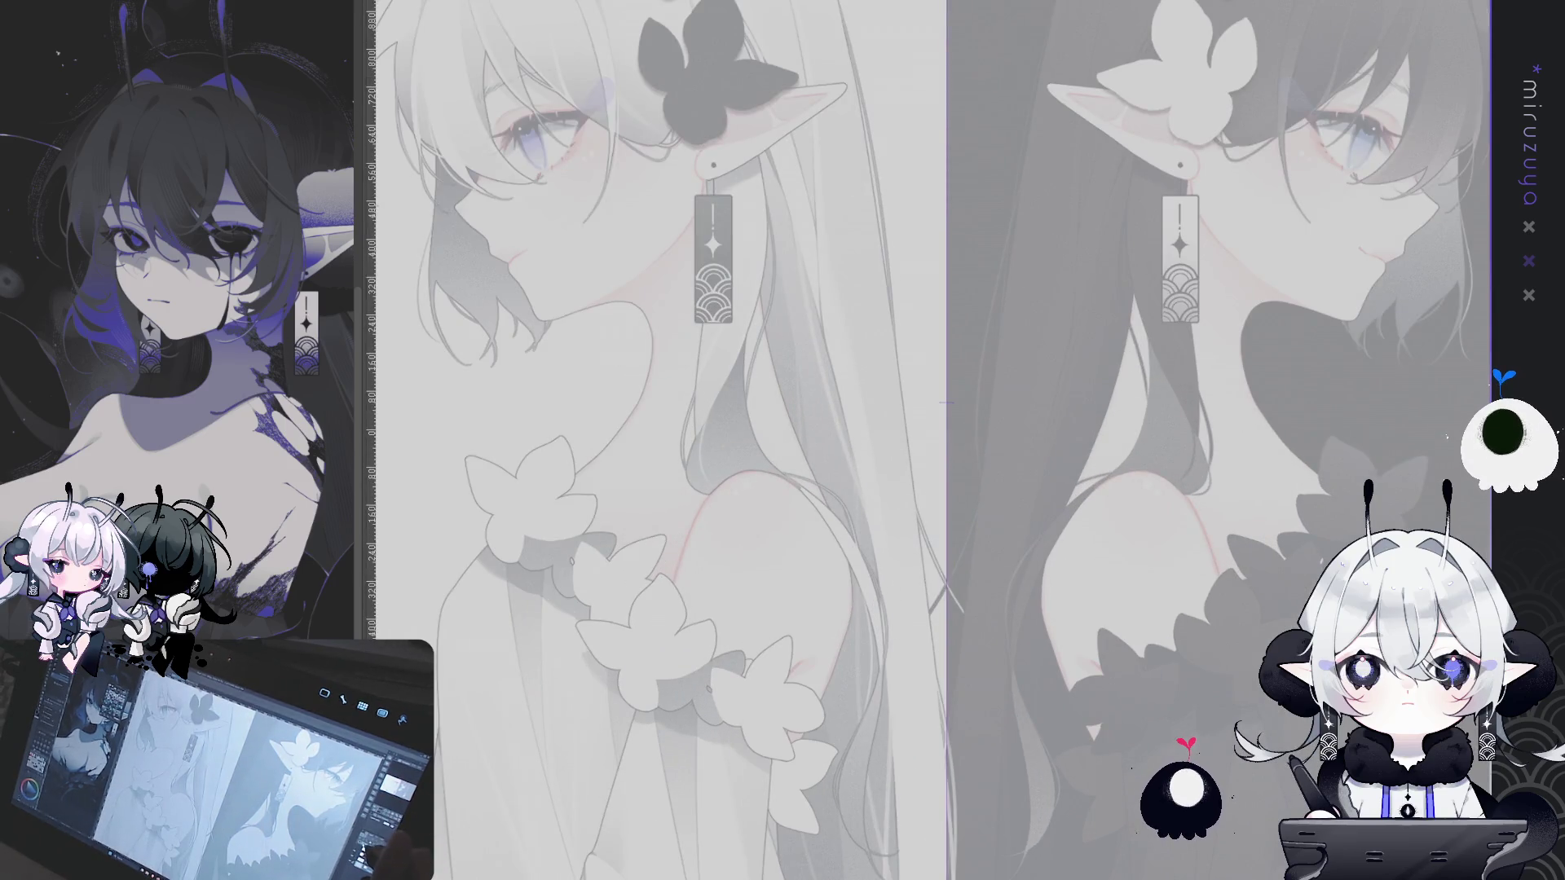
scroll(946, 403, "up", 2)
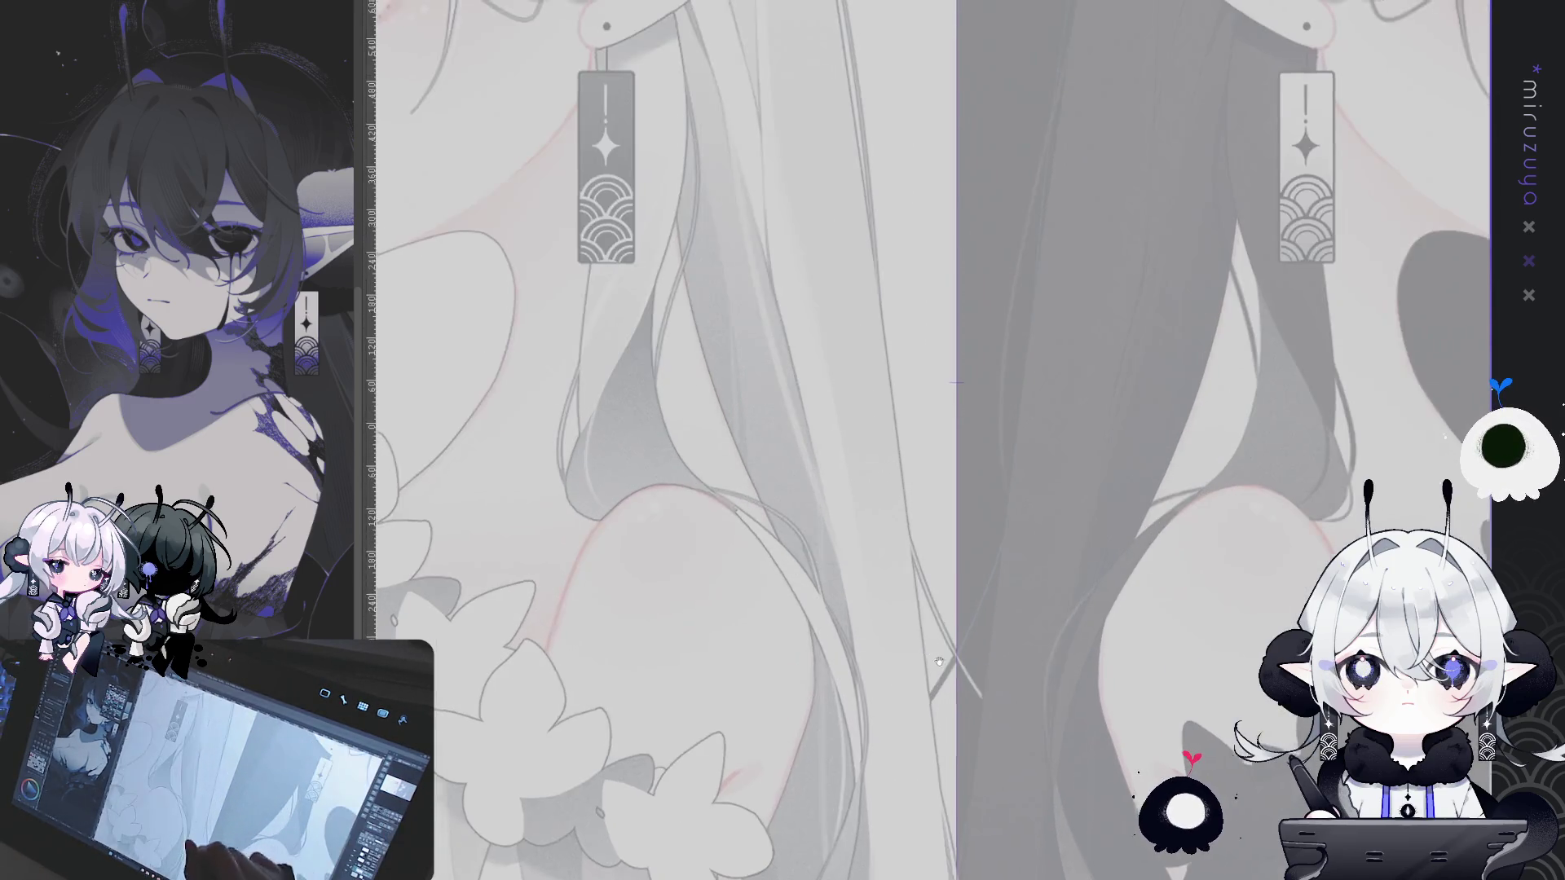
left_click_drag(947, 403, 1475, 285)
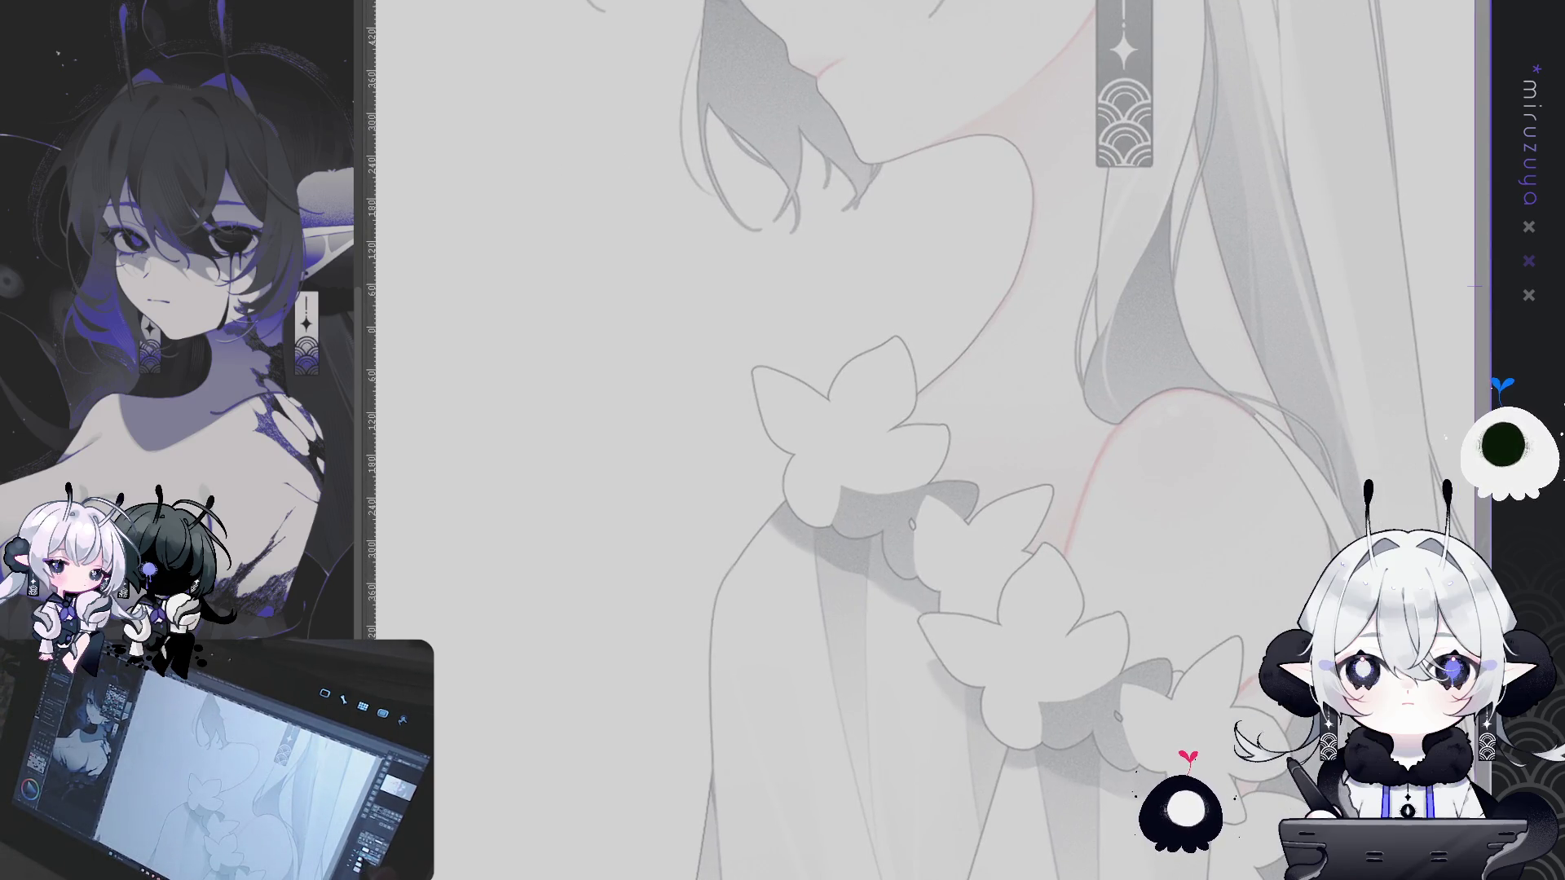
left_click_drag(896, 244, 815, 603)
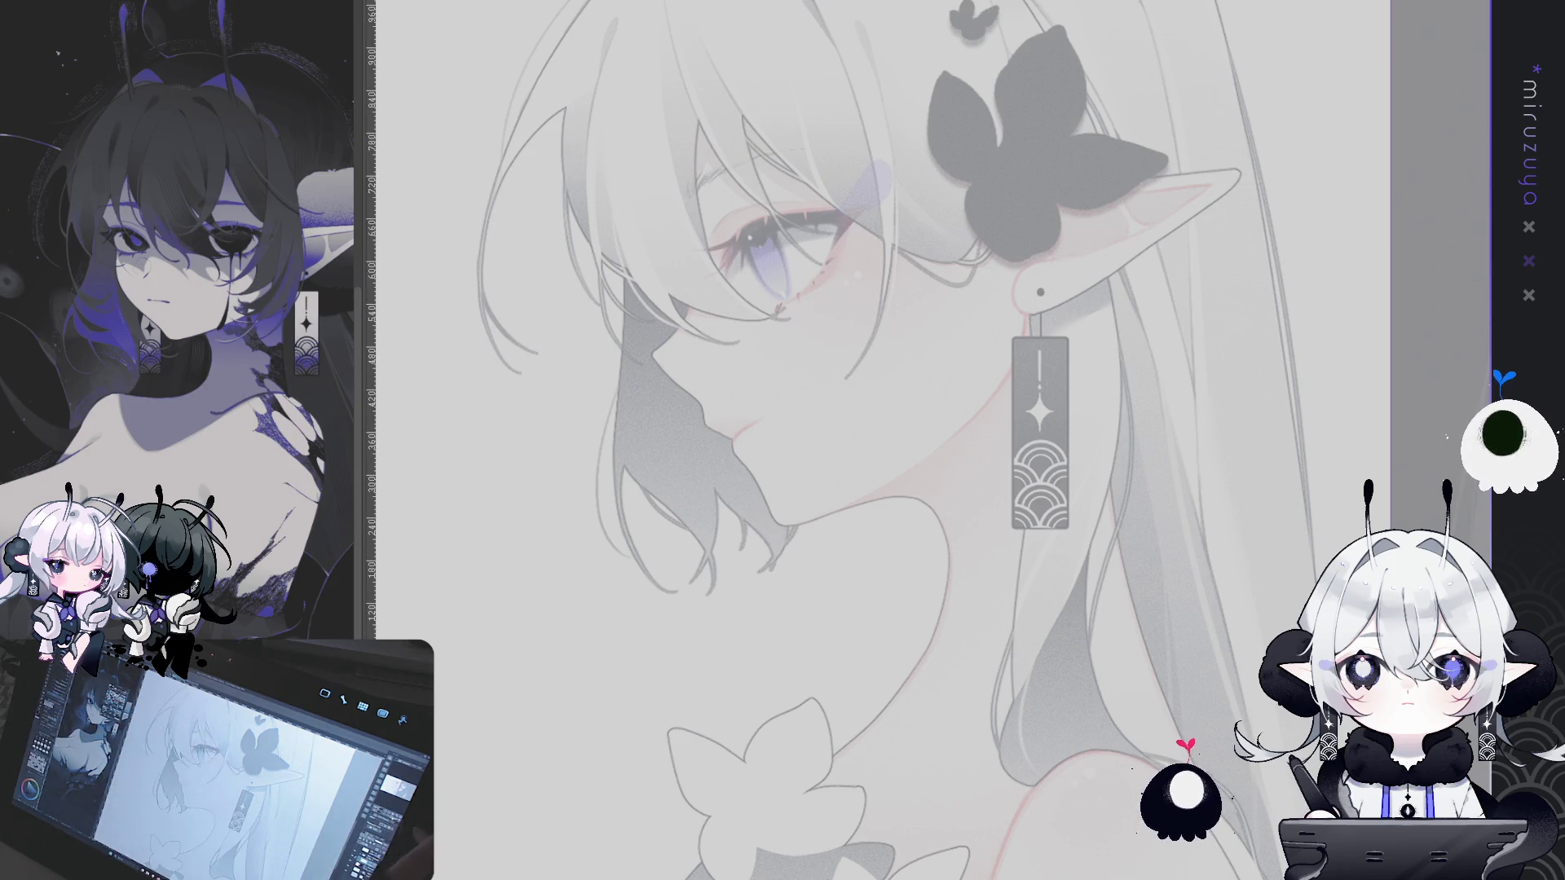
key("ctrl+0")
scroll(935, 432, "up", 5)
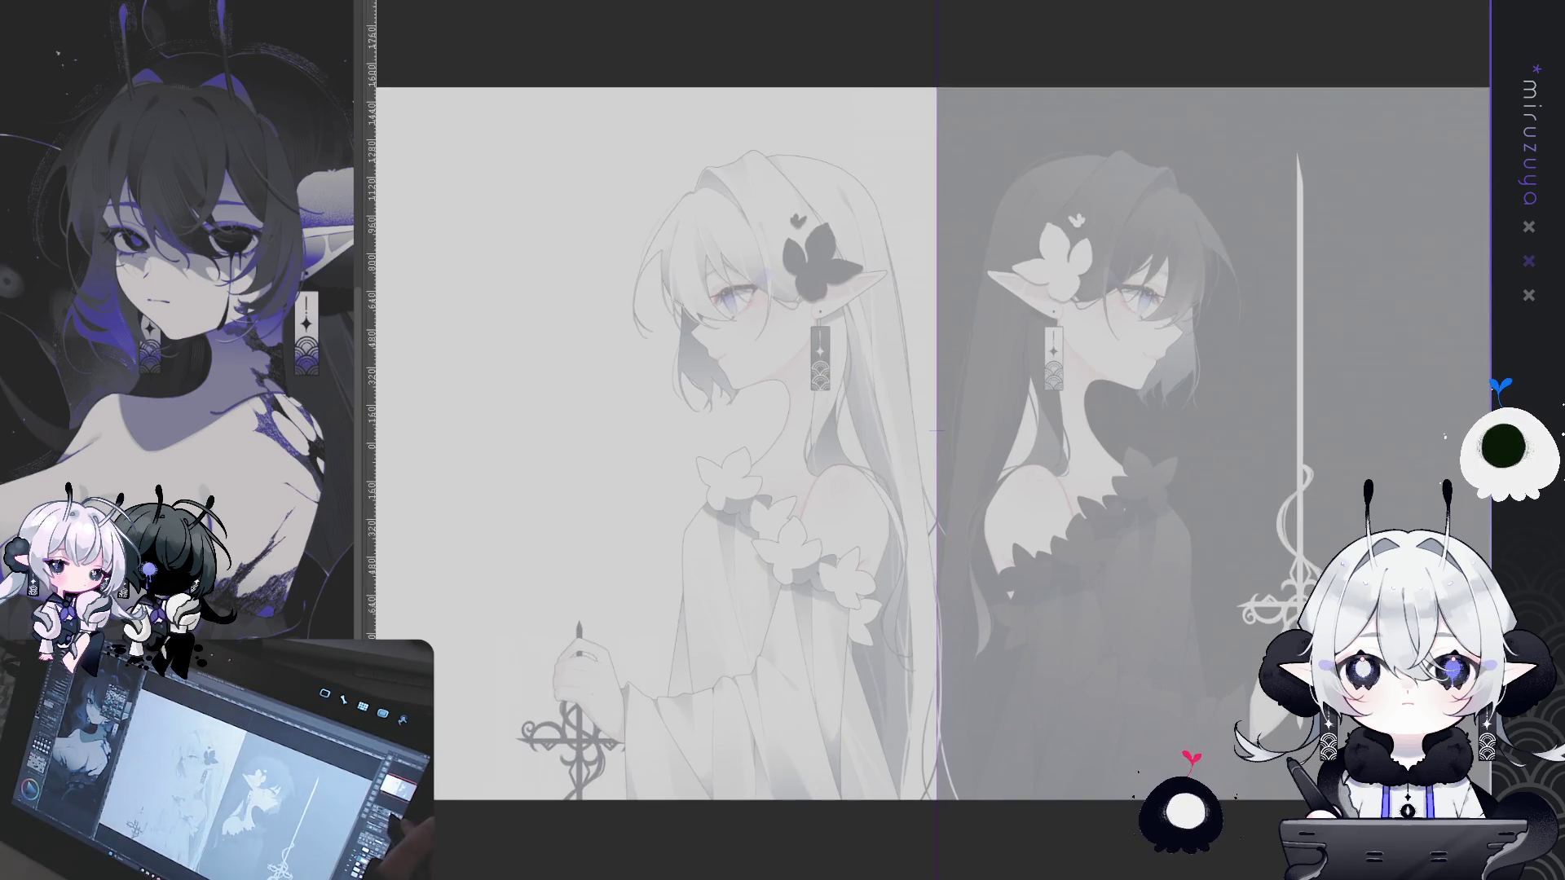
Zoom into the left elf's face and earring, then tilt the canvas about 60° for inking
scroll(692, 289, "up", 3)
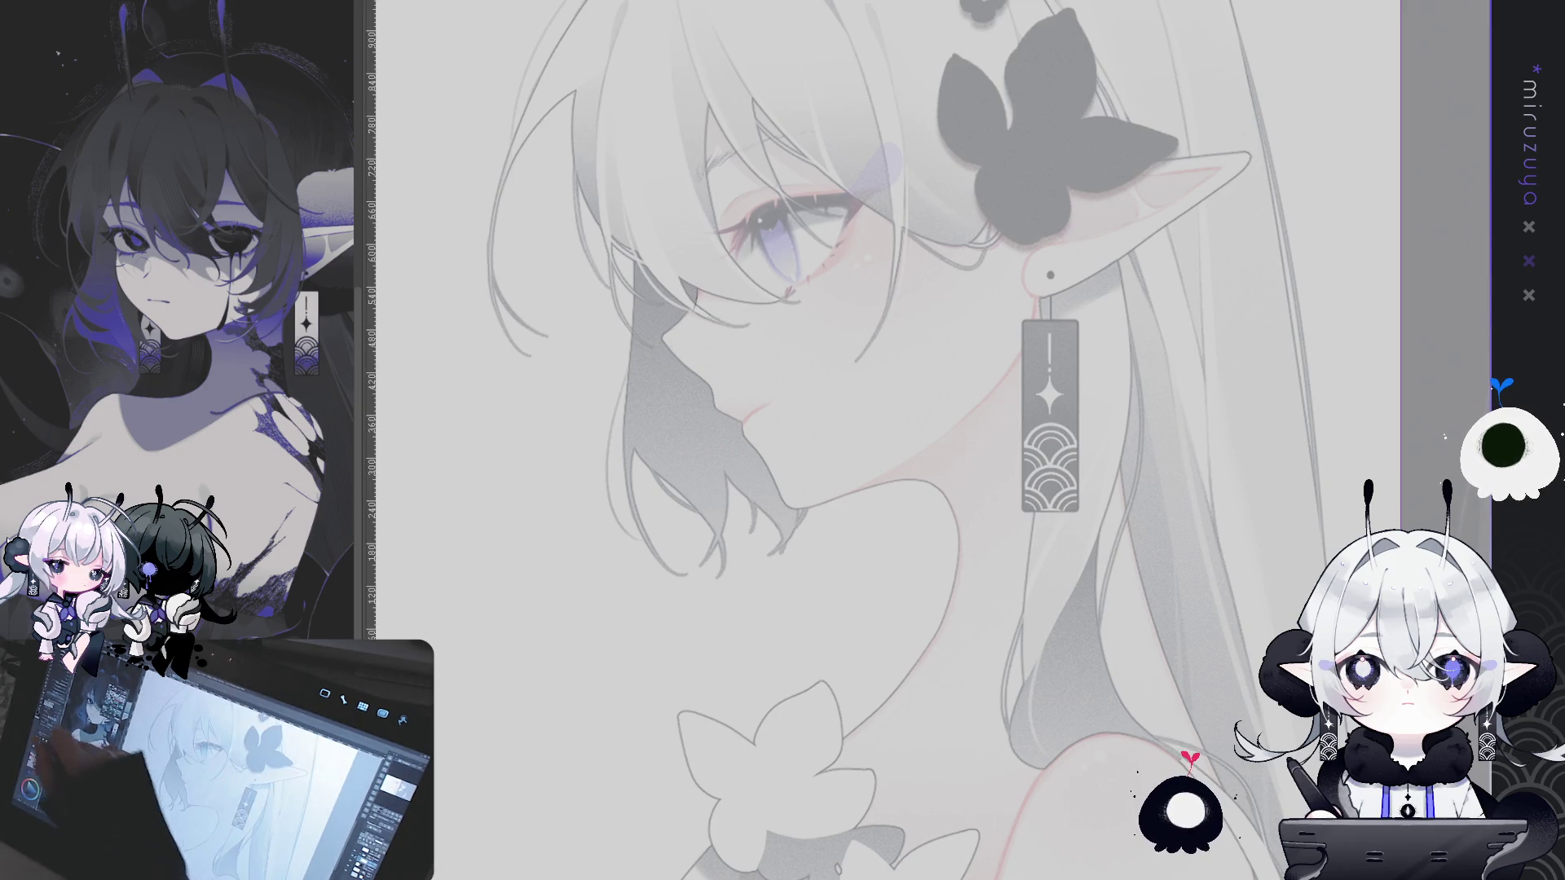
left_click_drag(545, 657, 921, 578)
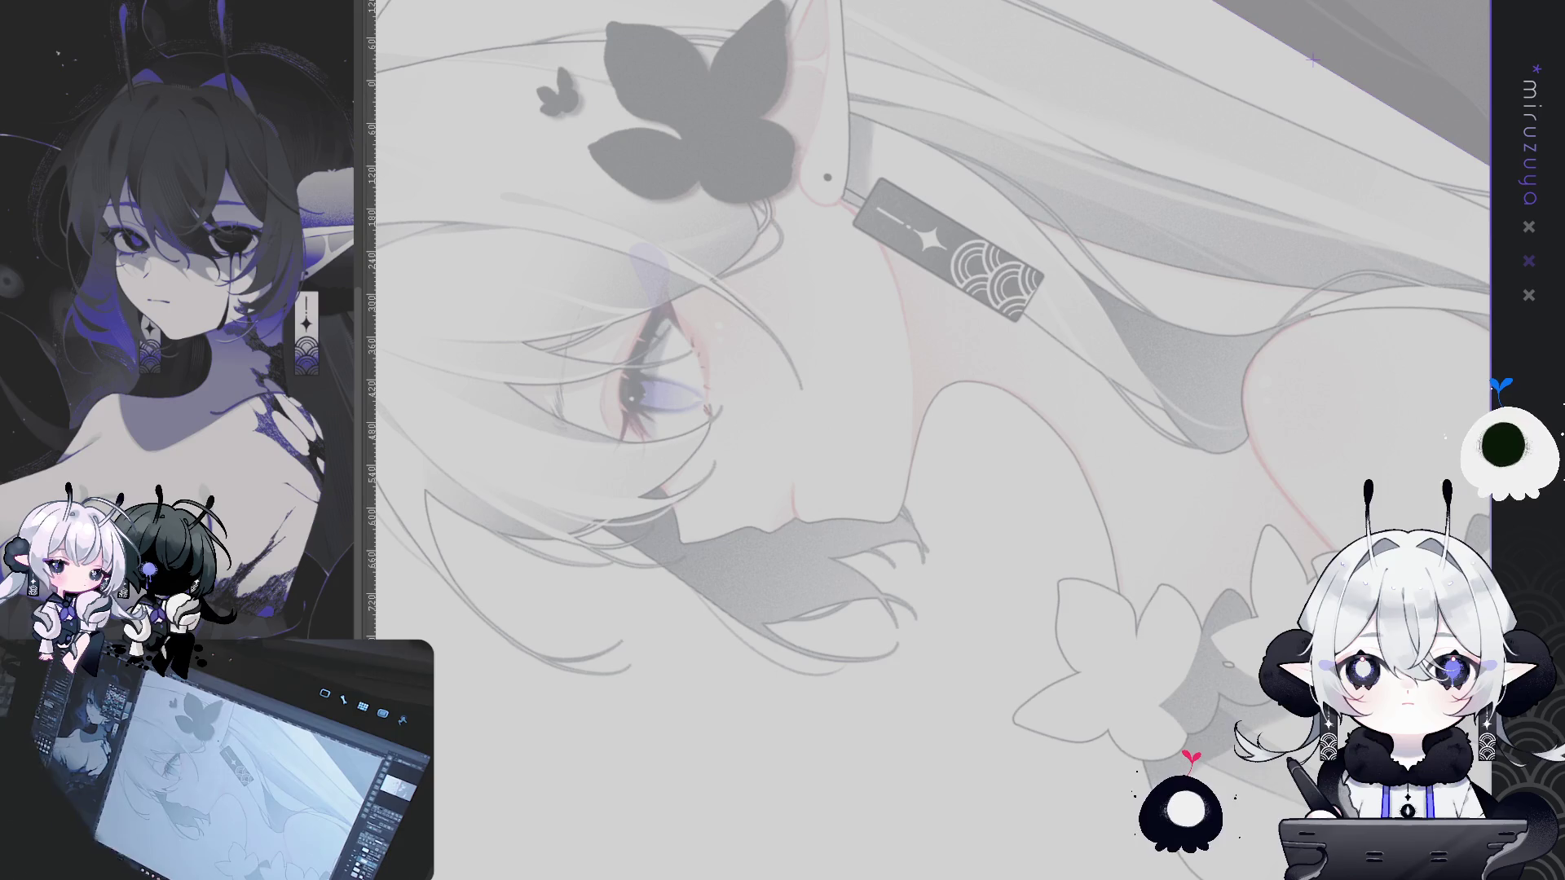
left_click_drag(671, 453, 675, 515)
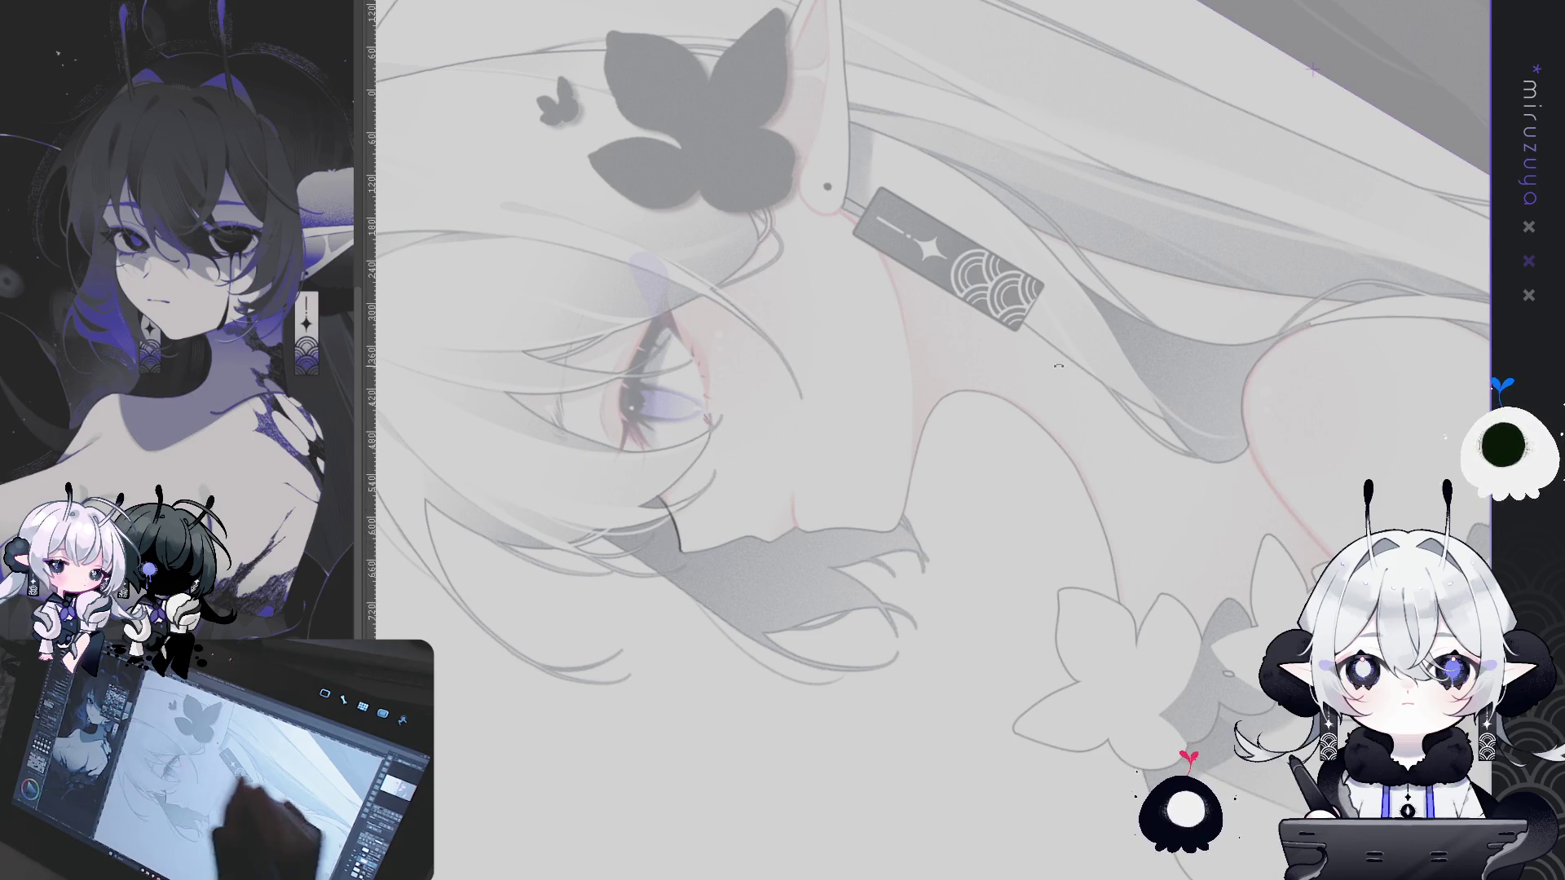
Flip the view and ink the nose profile line from below the eye toward the lips
key("h")
key("minus")
key("minus")
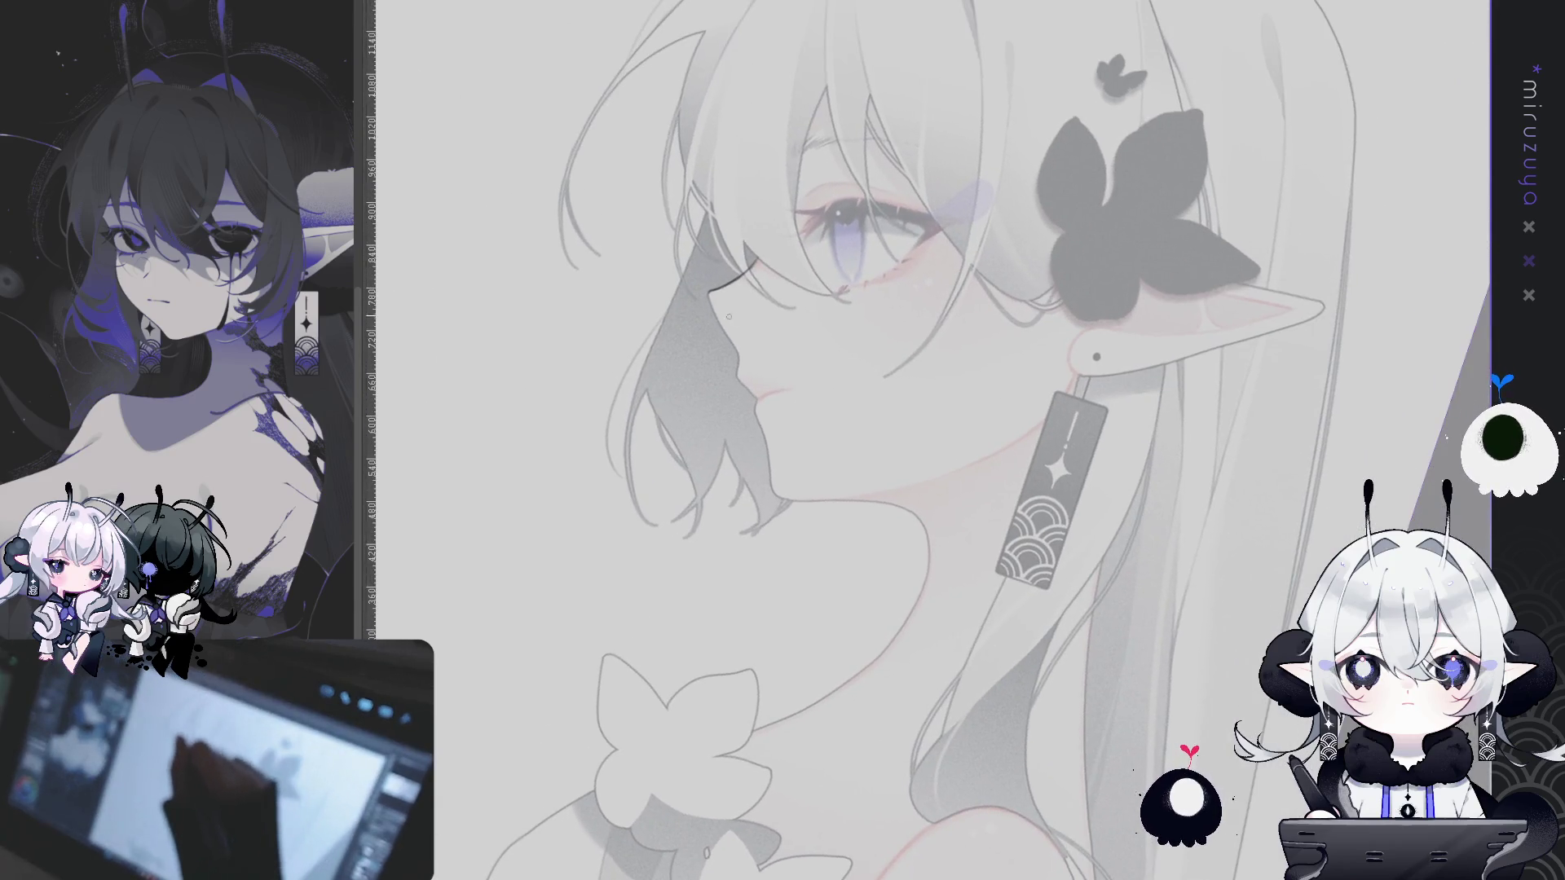
left_click_drag(710, 292, 735, 350)
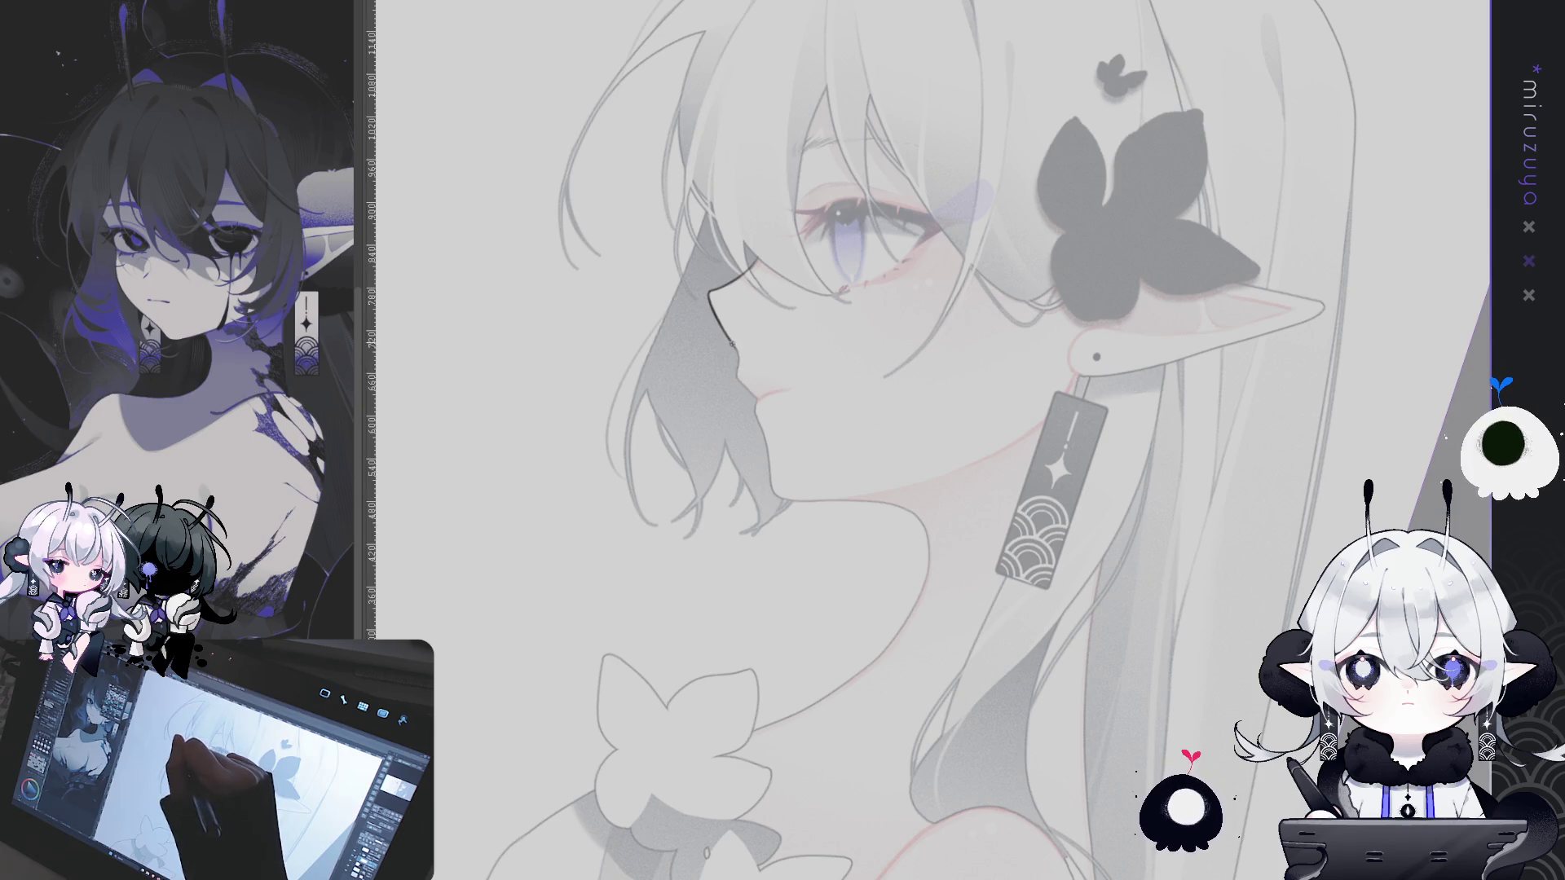
left_click_drag(737, 364, 758, 397)
Rotate the face downward, draw a lip contour stroke below the nose, then undo it
left_click_drag(799, 329, 845, 574)
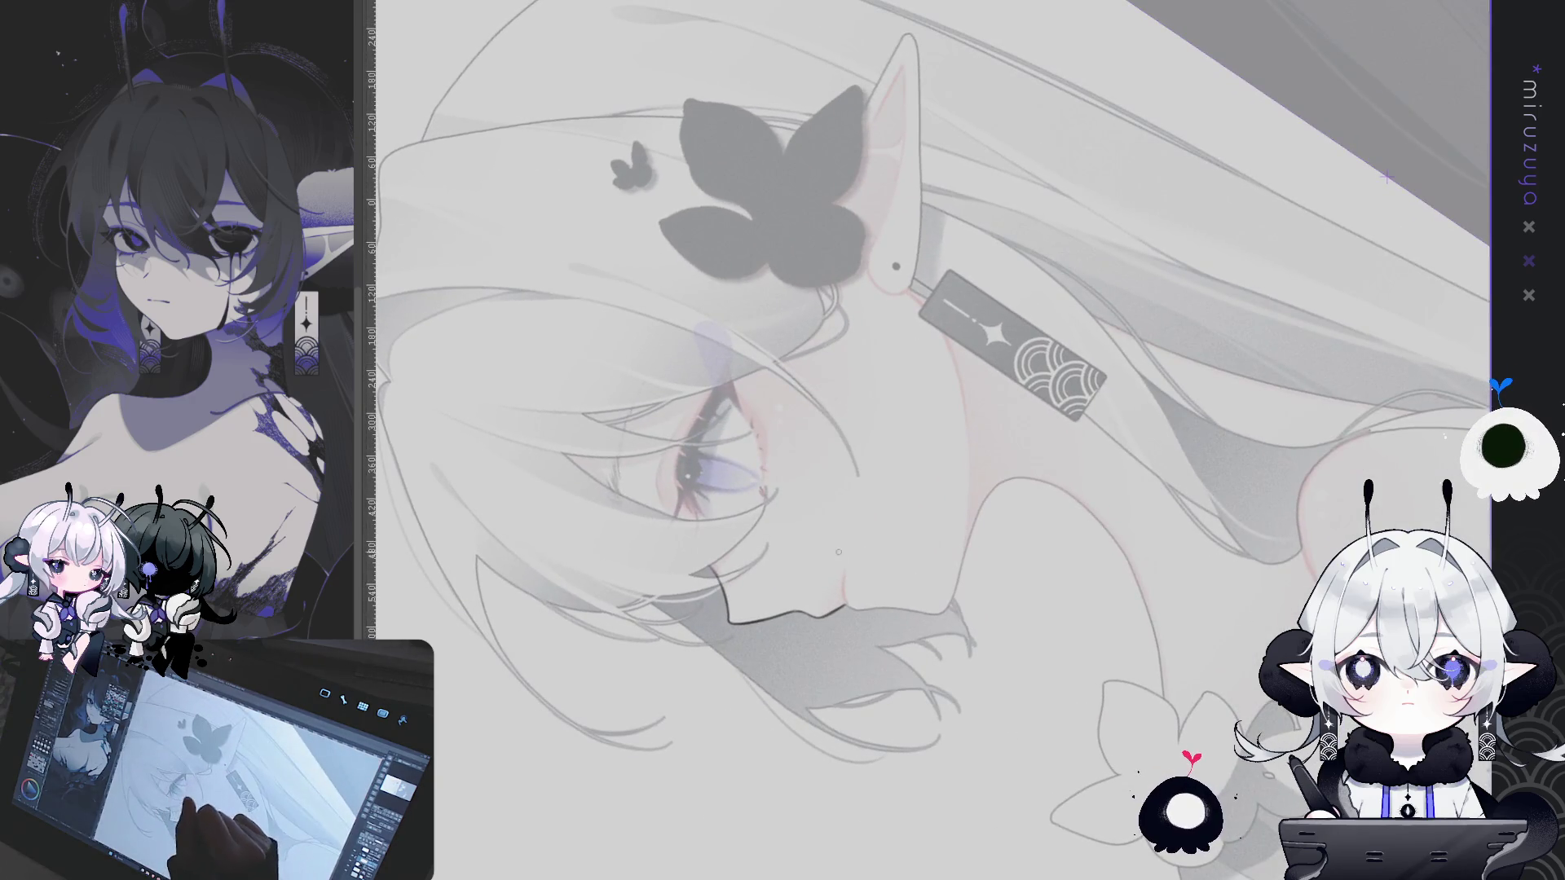
mouse_move(842, 578)
left_mouse_down()
mouse_move(844, 597)
mouse_move(1059, 738)
left_mouse_up()
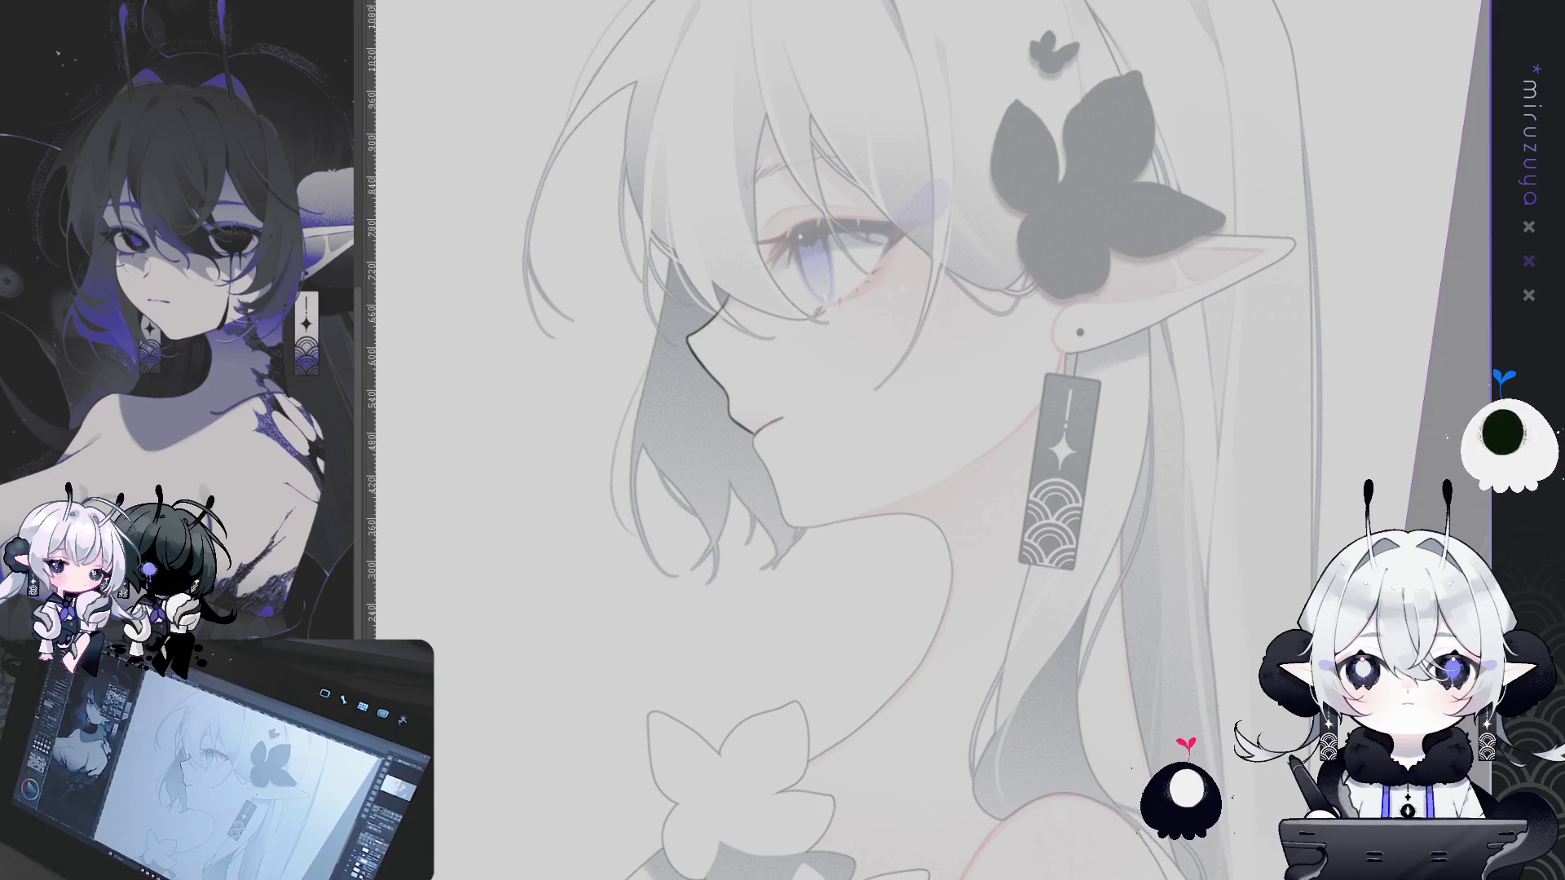
key("ctrl+z")
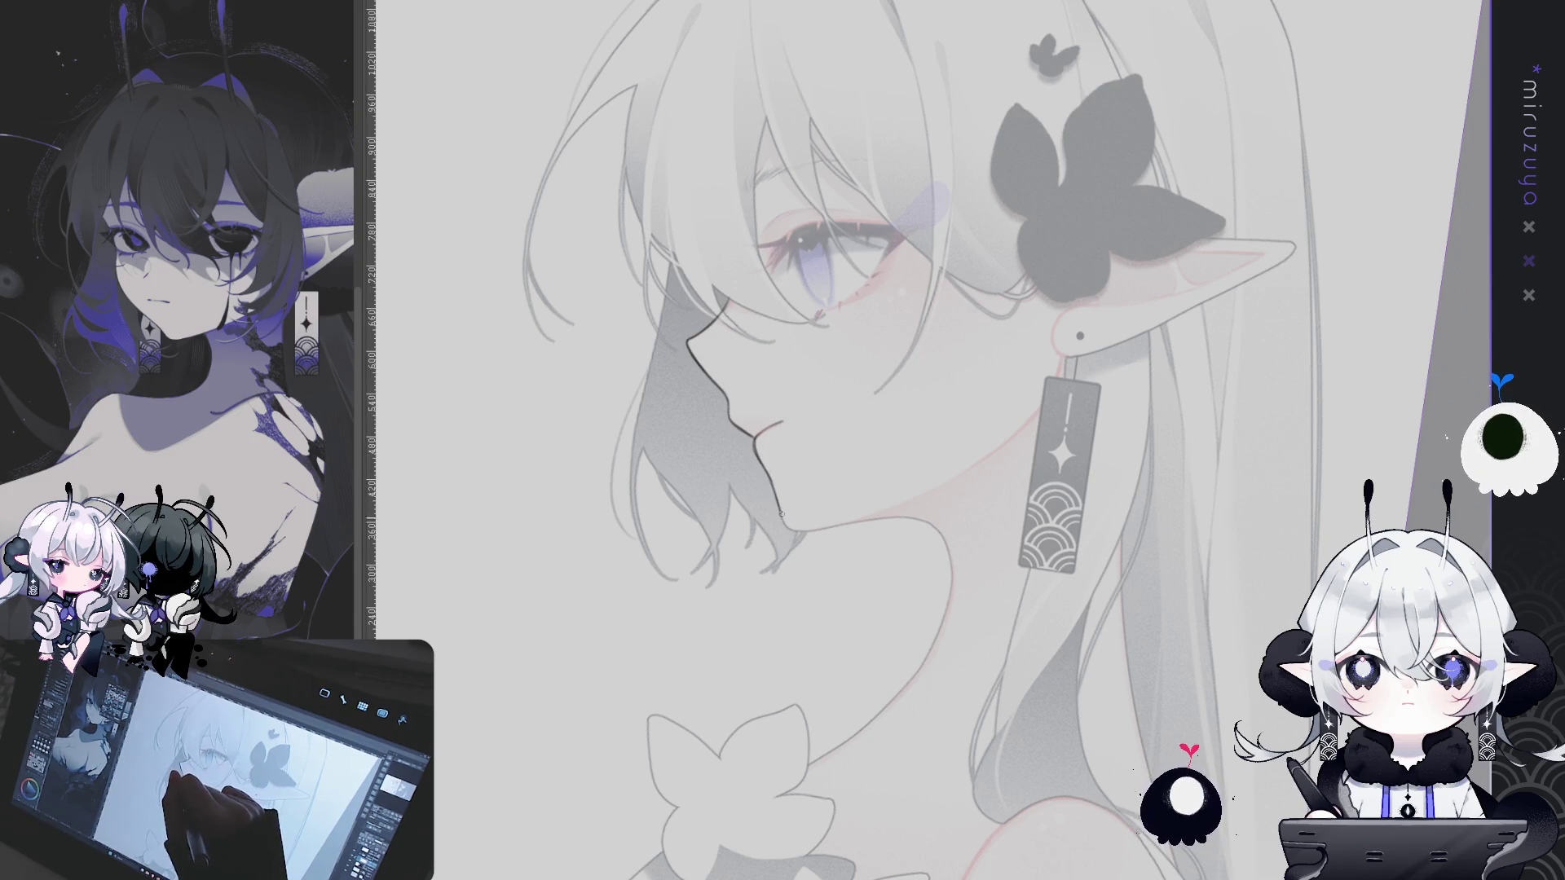
left_click_drag(936, 472, 909, 376)
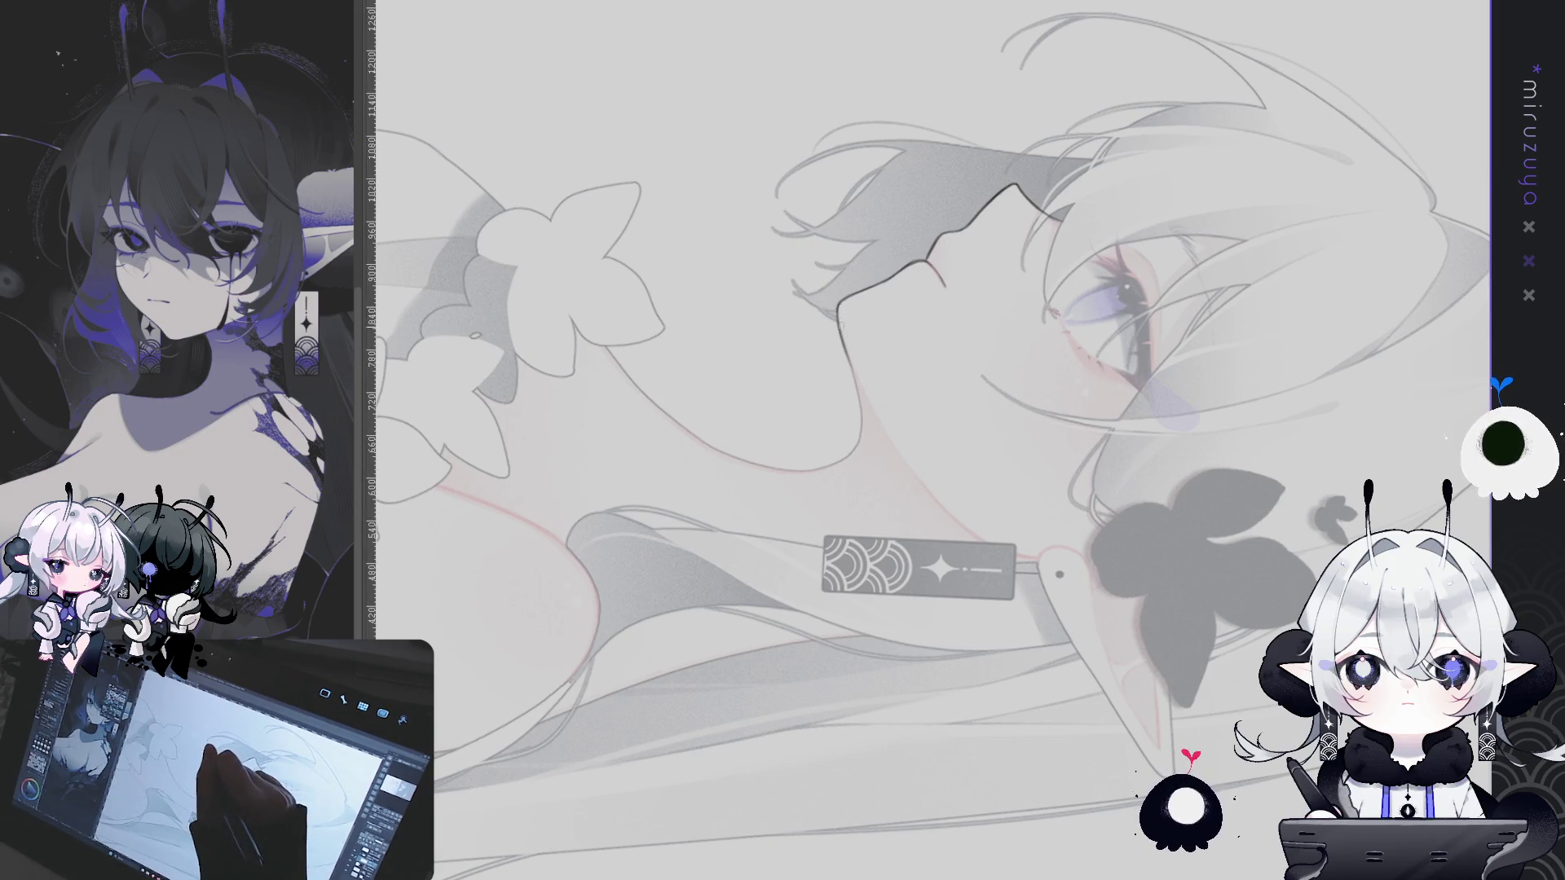
Ink the chin and jaw line, then rotate and pan the view to check it
left_click_drag(840, 303, 854, 375)
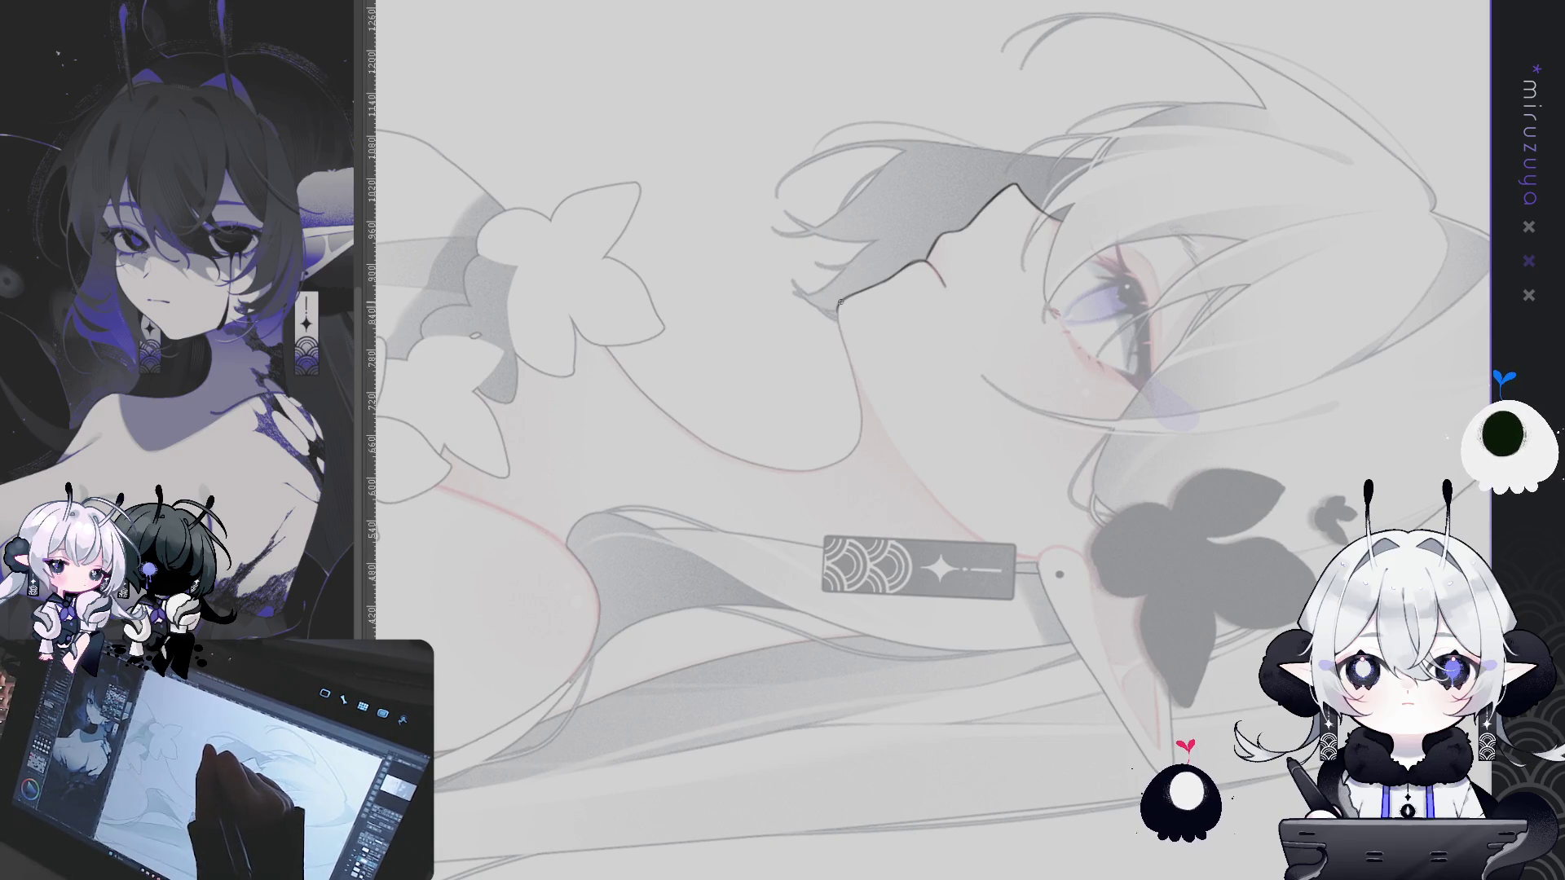
mouse_move(840, 303)
left_mouse_down()
mouse_move(971, 776)
mouse_move(909, 375)
left_mouse_up()
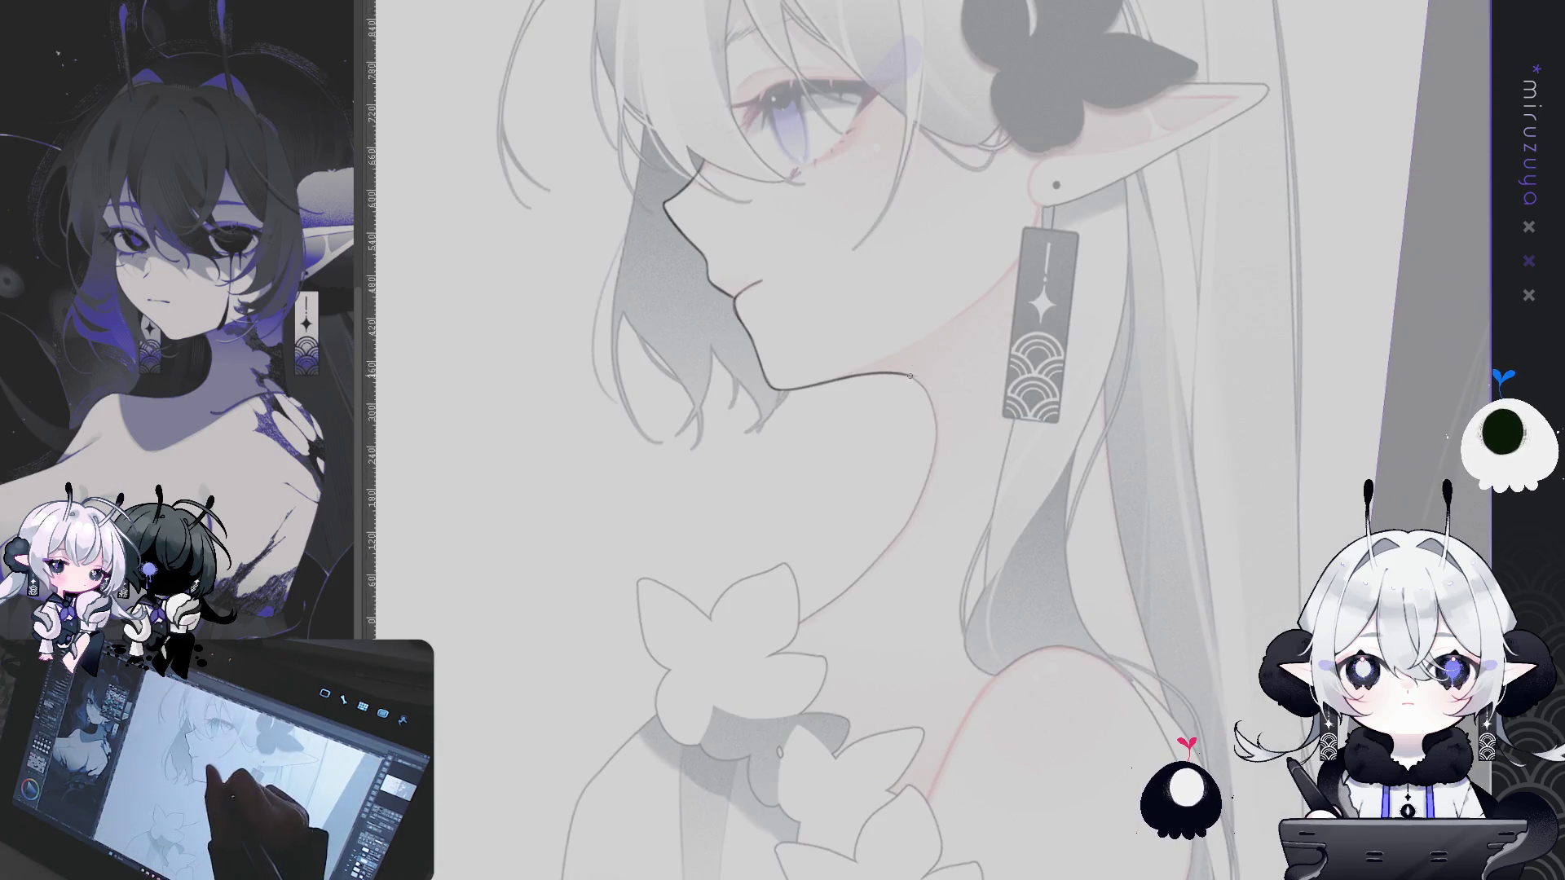
left_click_drag(910, 376, 970, 361)
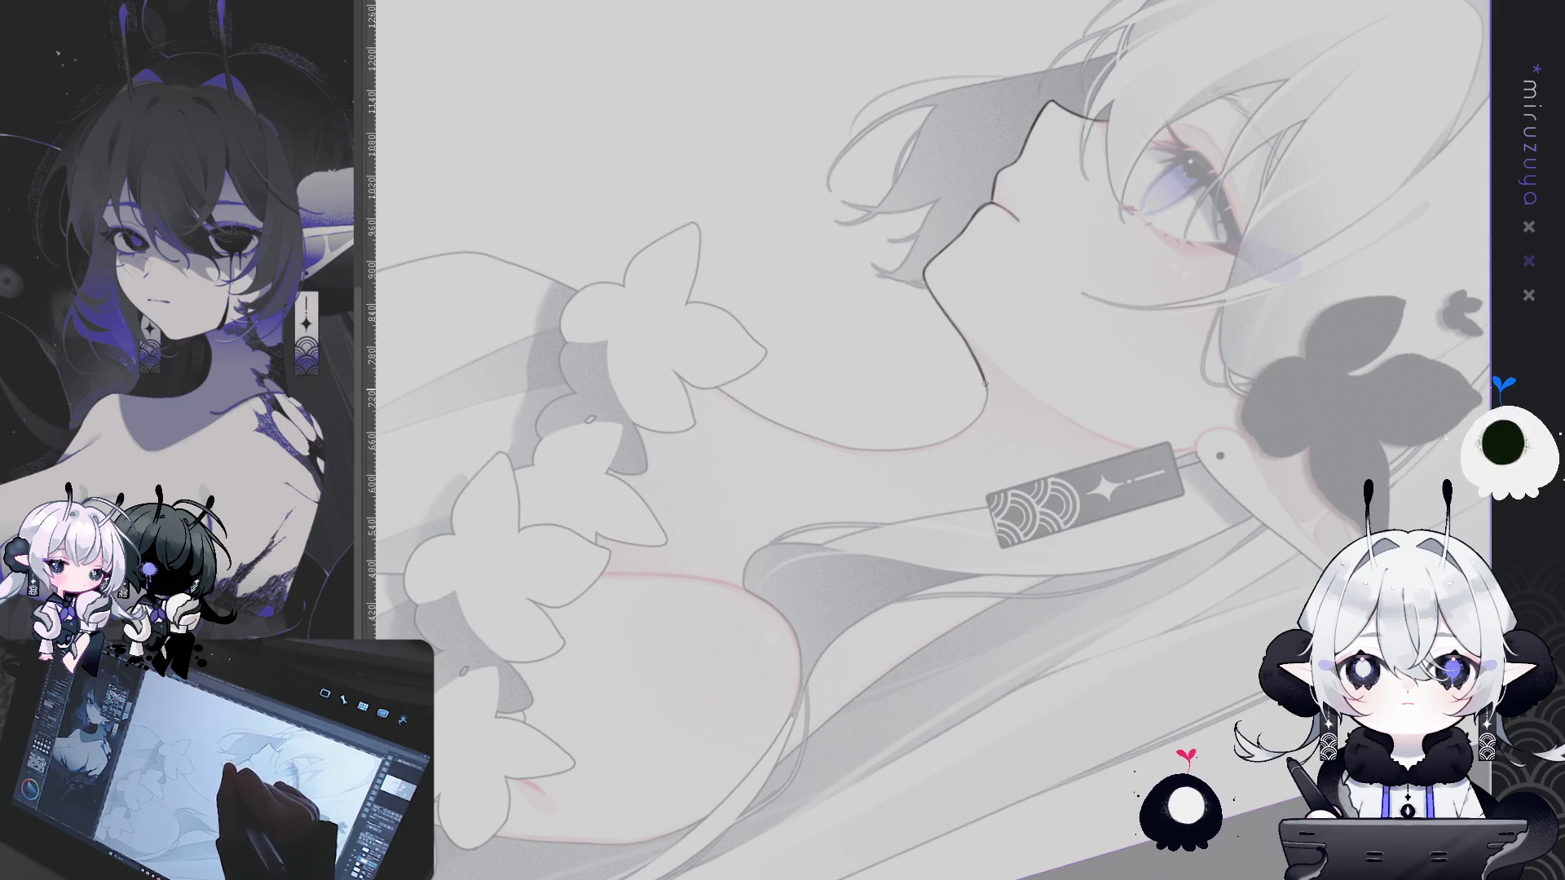
left_click_drag(985, 383, 897, 395)
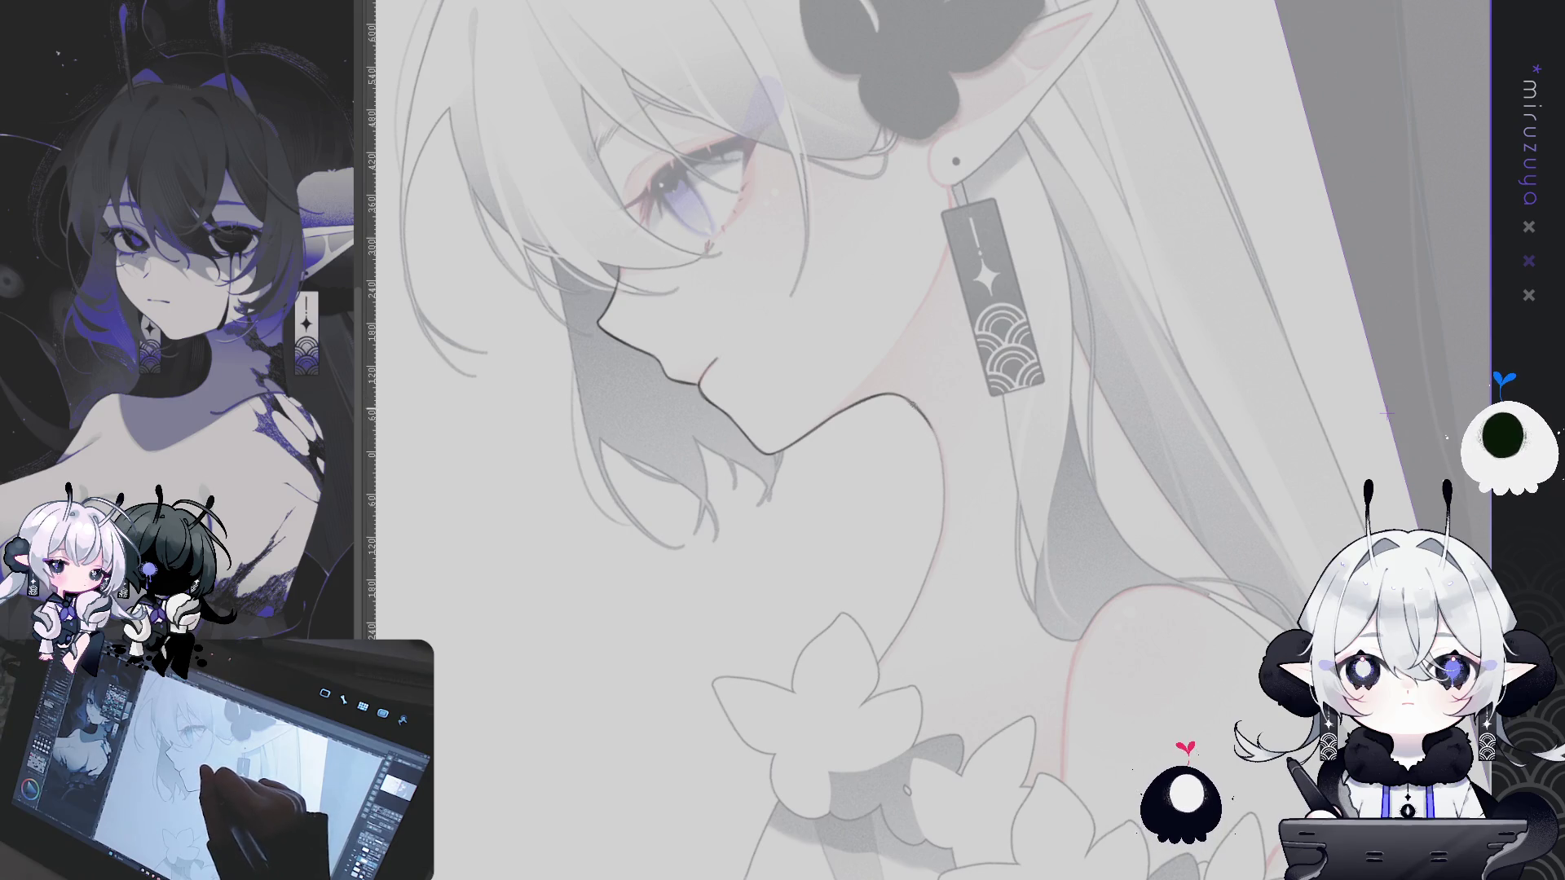
left_click_drag(912, 404, 1111, 743)
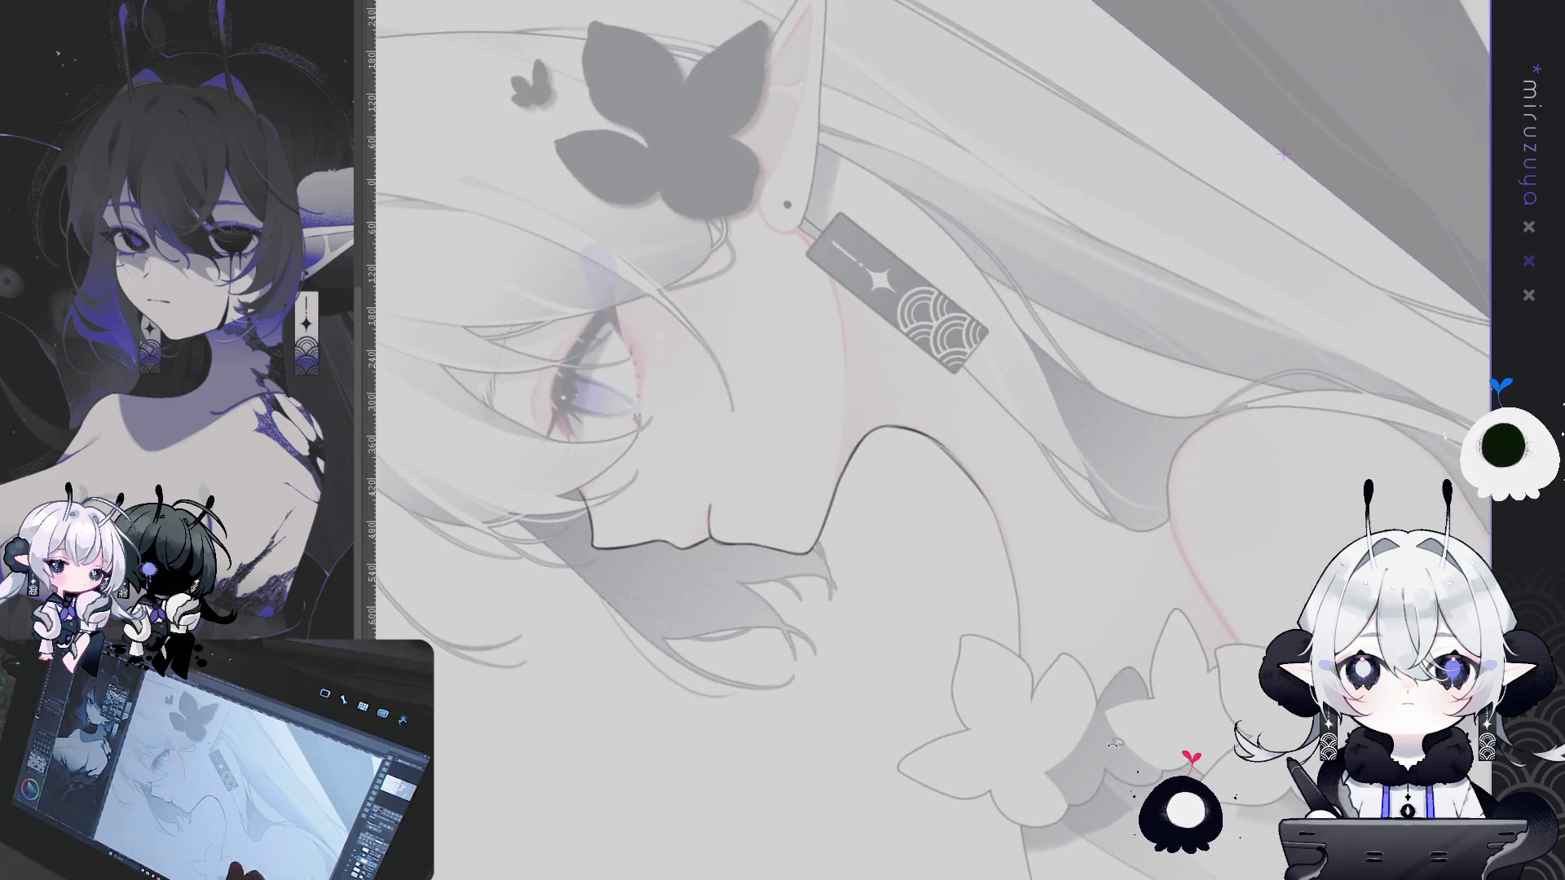
left_click_drag(1022, 464, 944, 415)
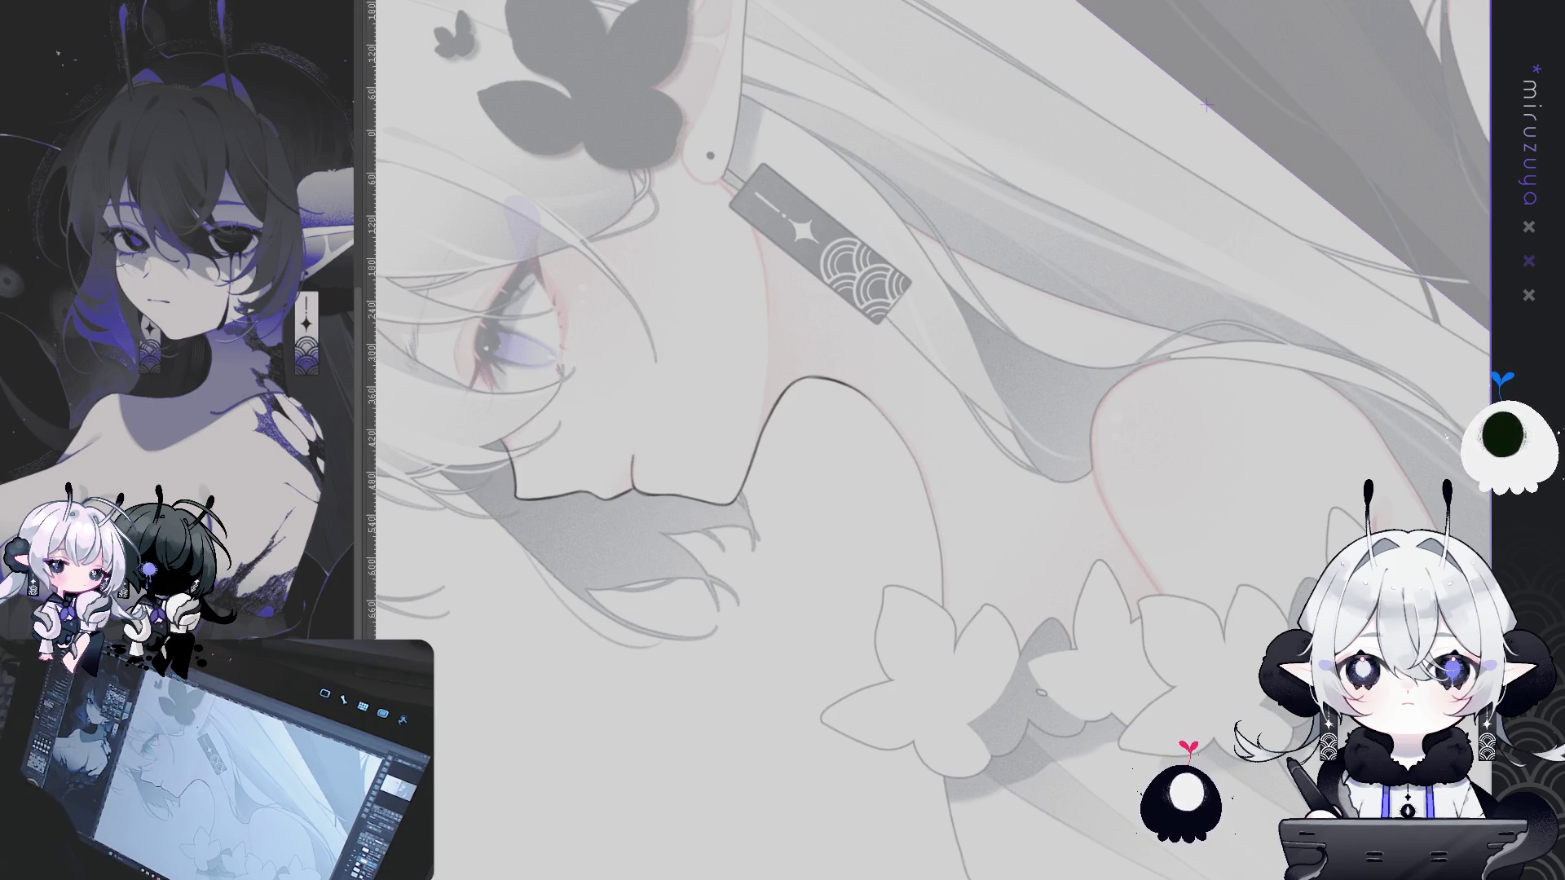
scroll(929, 440, "up", 1)
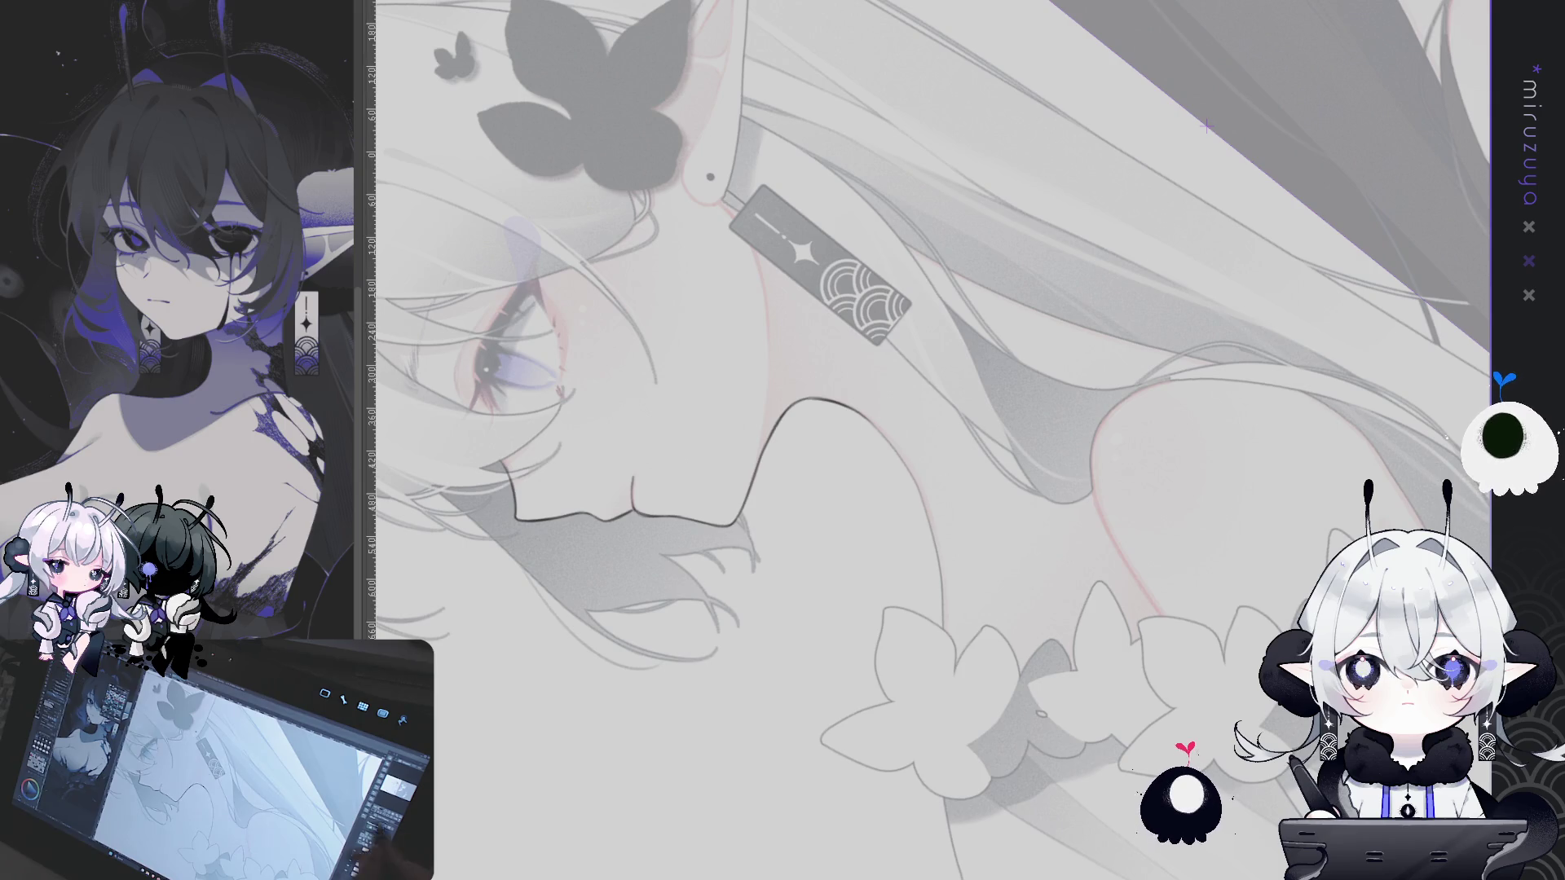
Rotate the canvas step by step until the inked neck and earring stand upright
mouse_move(929, 440)
left_mouse_down()
mouse_move(768, 469)
mouse_move(817, 585)
mouse_move(896, 456)
left_mouse_up()
left_click_drag(1207, 128, 1292, 222)
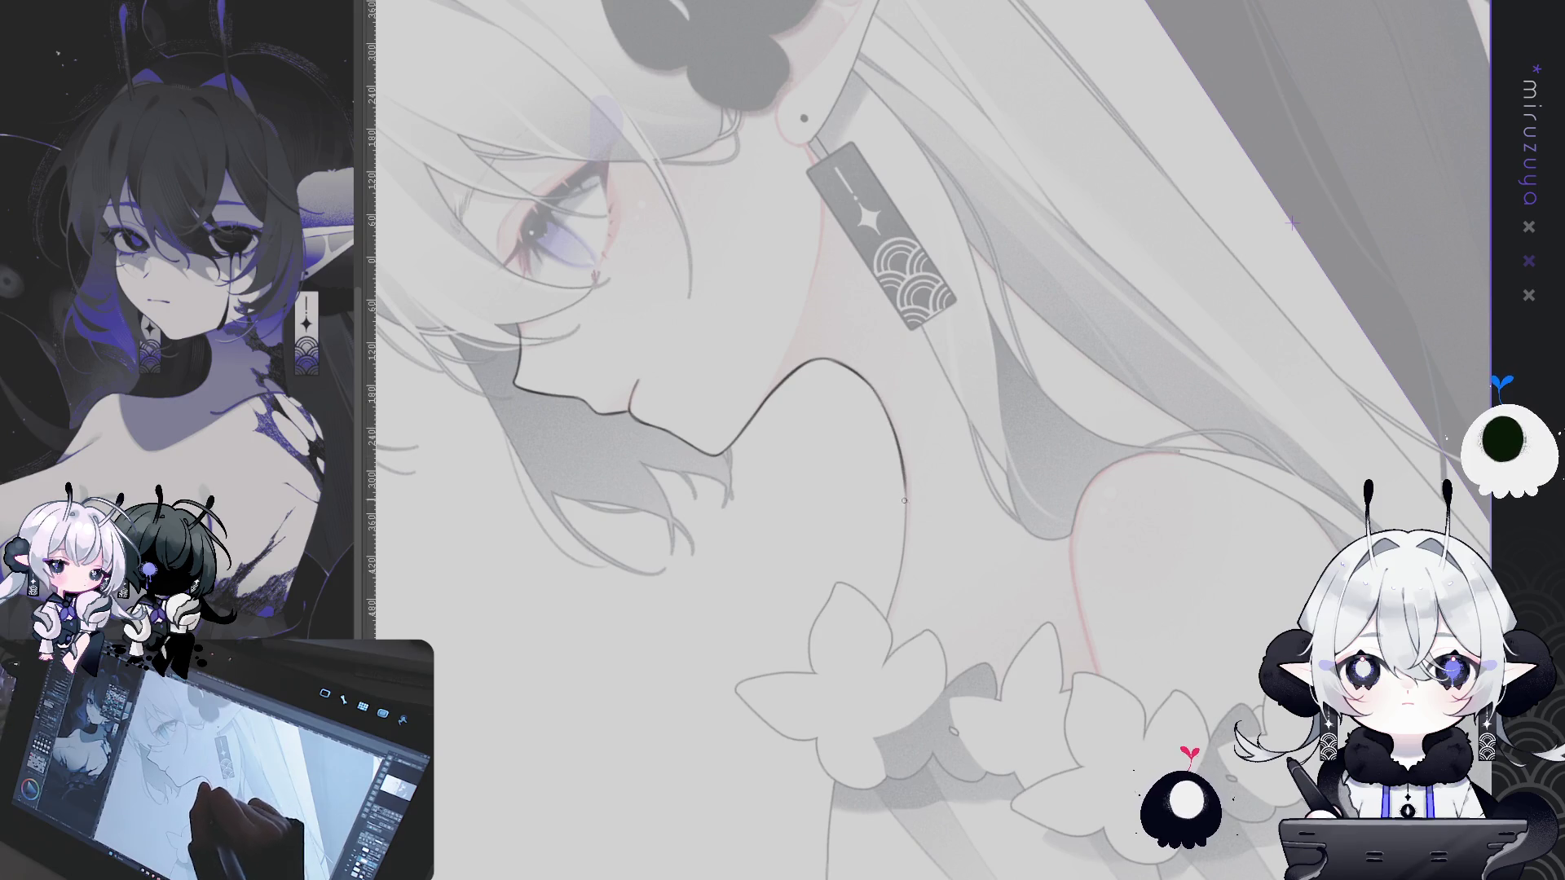
mouse_move(873, 390)
left_mouse_down()
mouse_move(921, 456)
mouse_move(851, 470)
mouse_move(891, 575)
left_mouse_up()
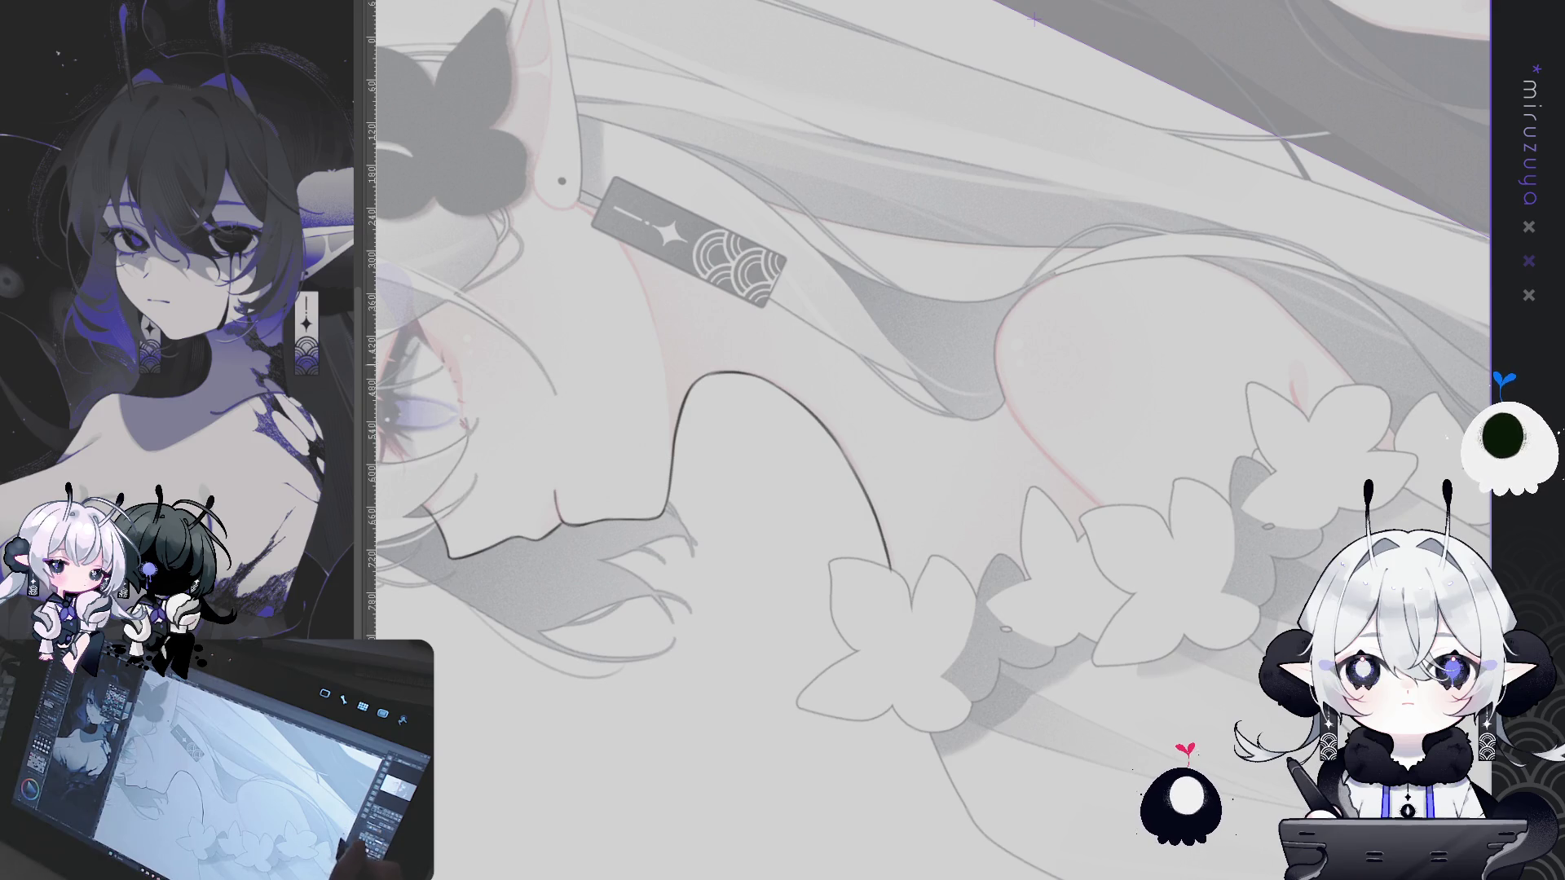
left_click_drag(1288, 482, 895, 732)
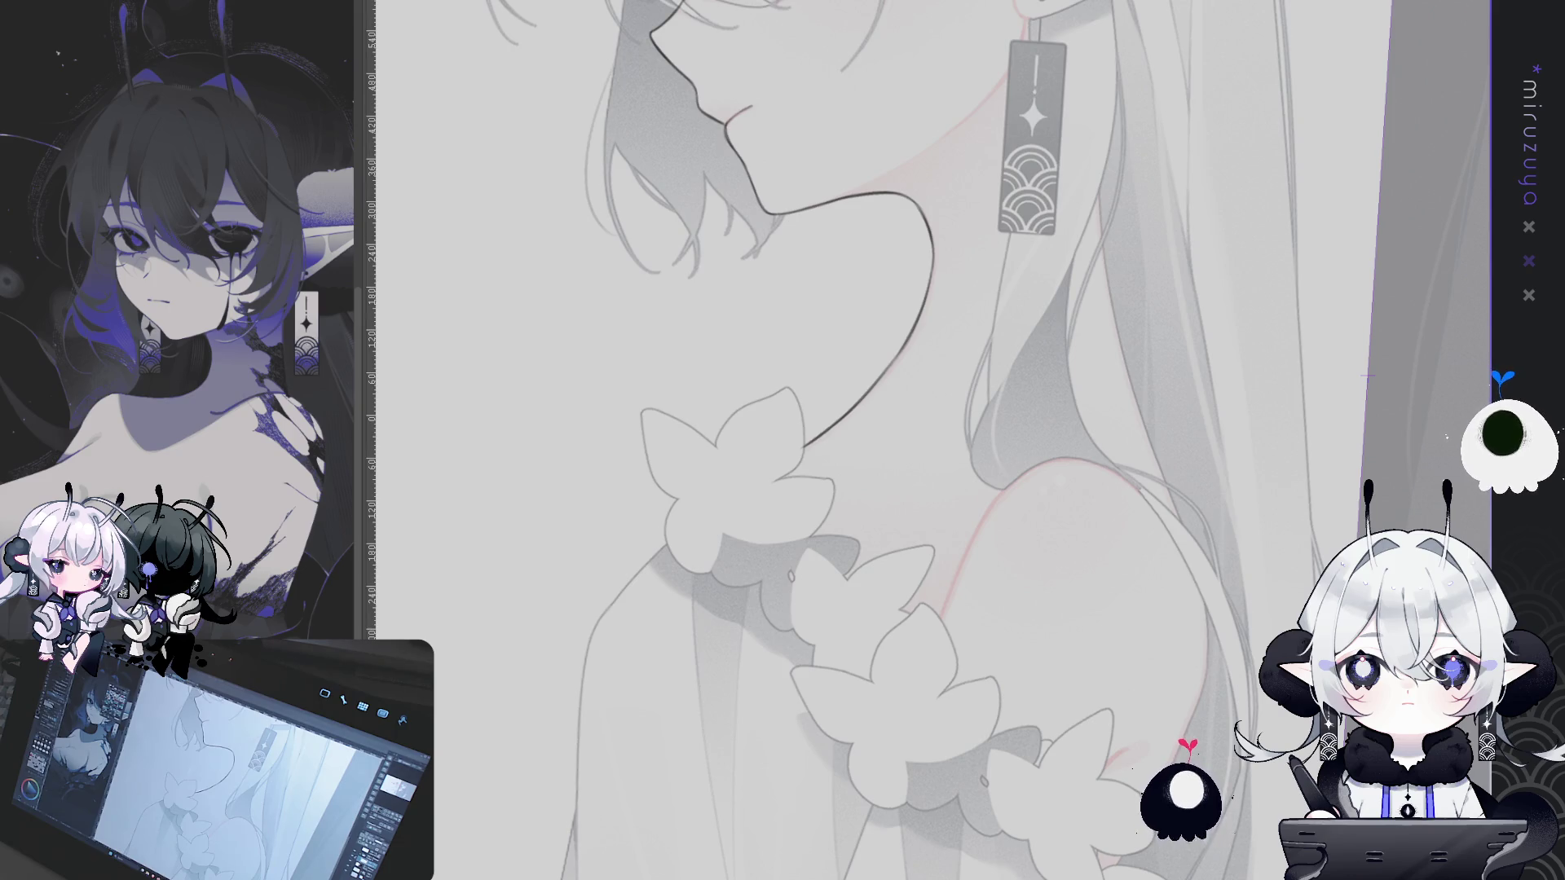
key("ctrl+Tab")
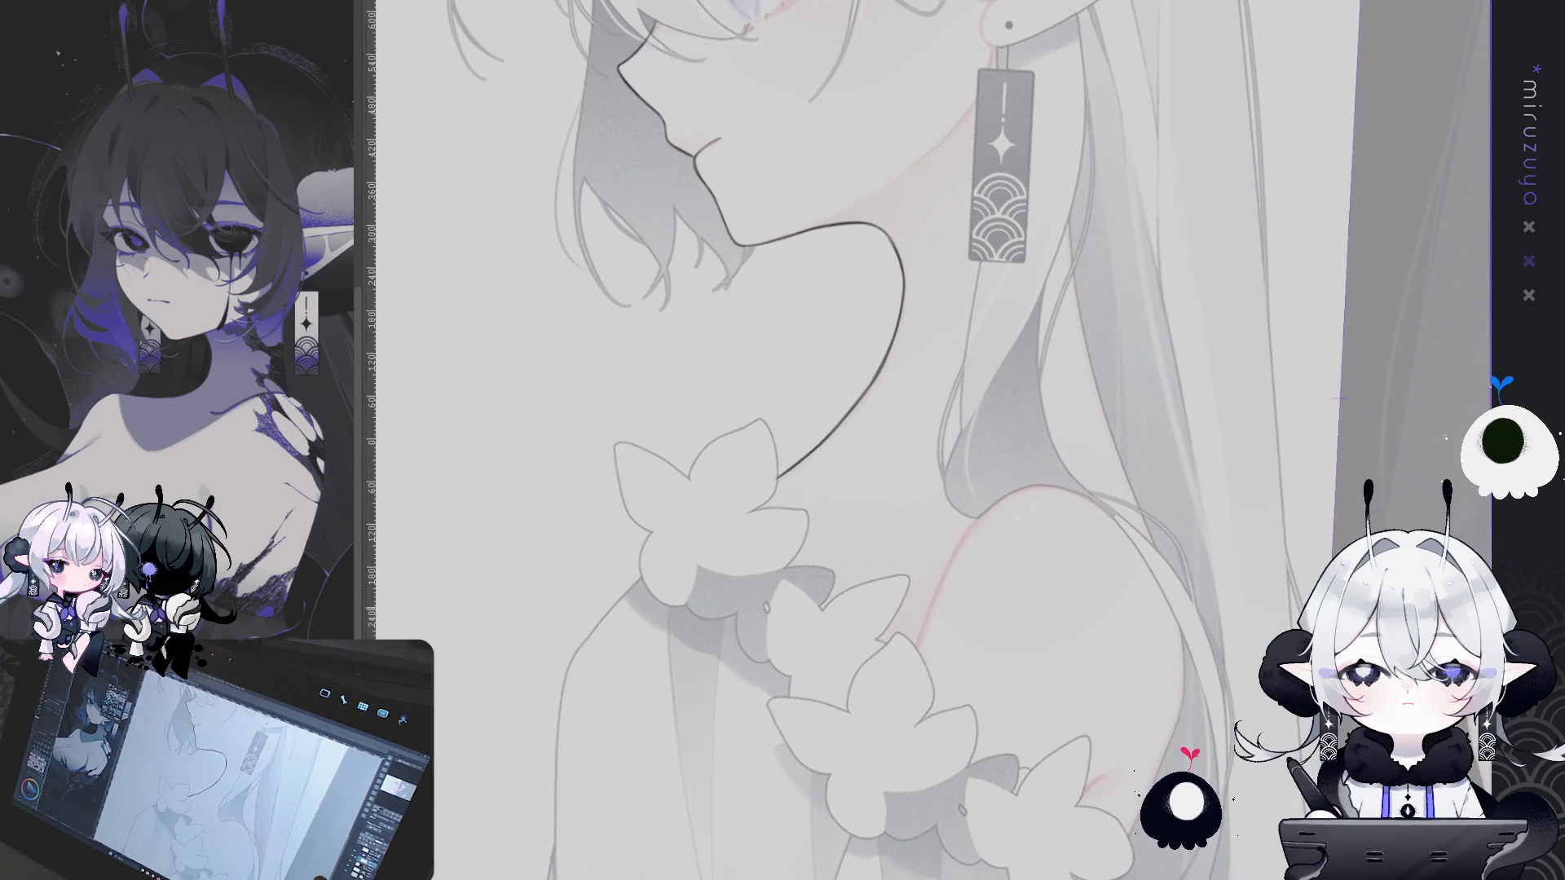
Ink the hair edge below the earring in three strokes down toward the shoulder
left_click_drag(996, 239, 1002, 311)
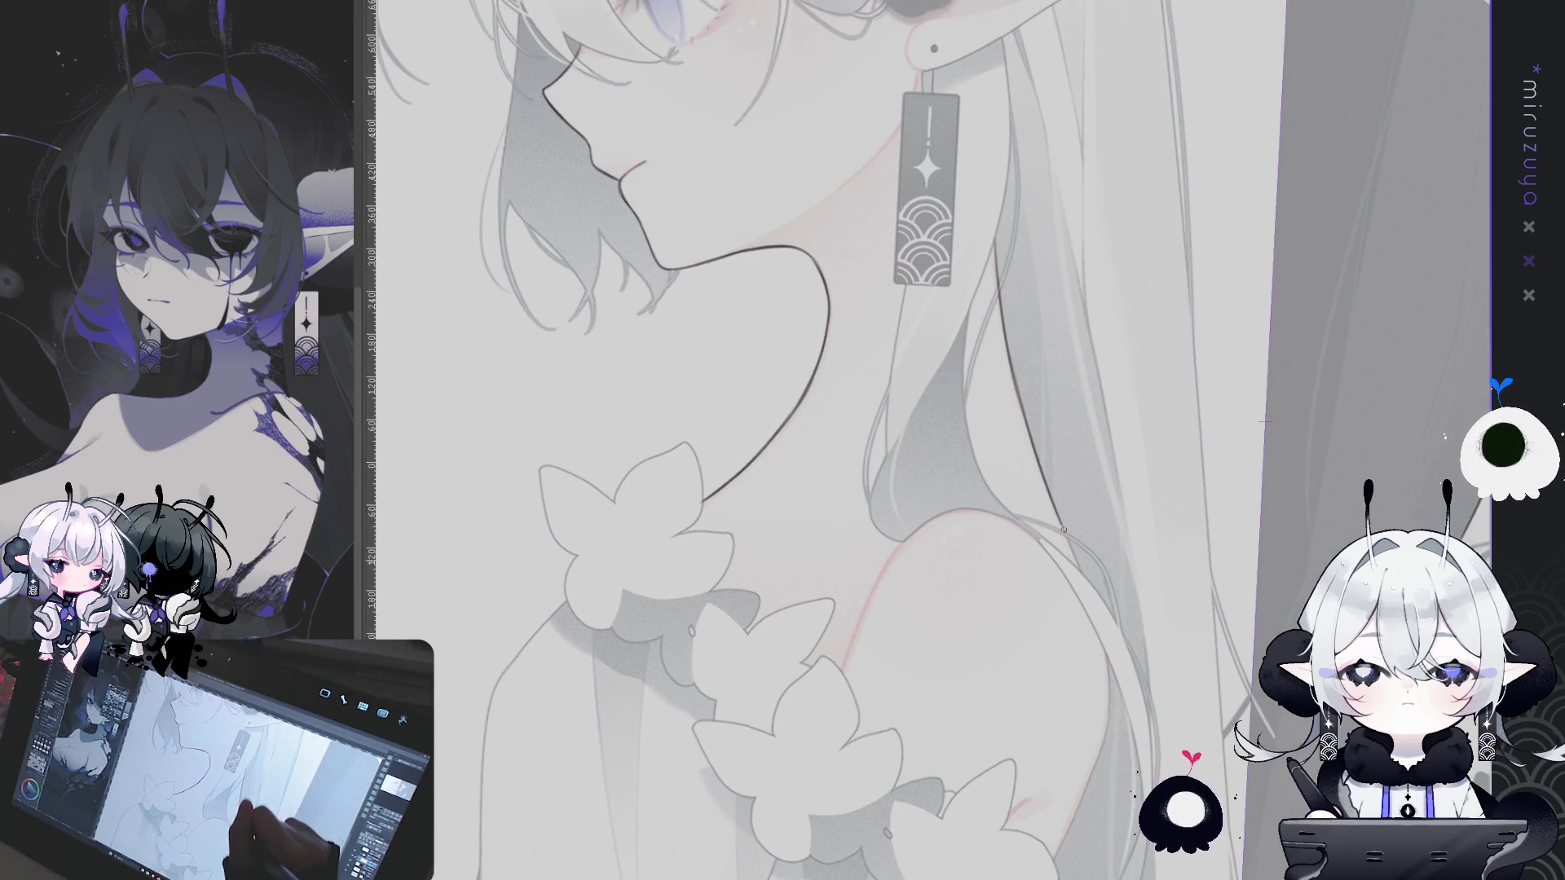
left_click_drag(1018, 389, 1084, 571)
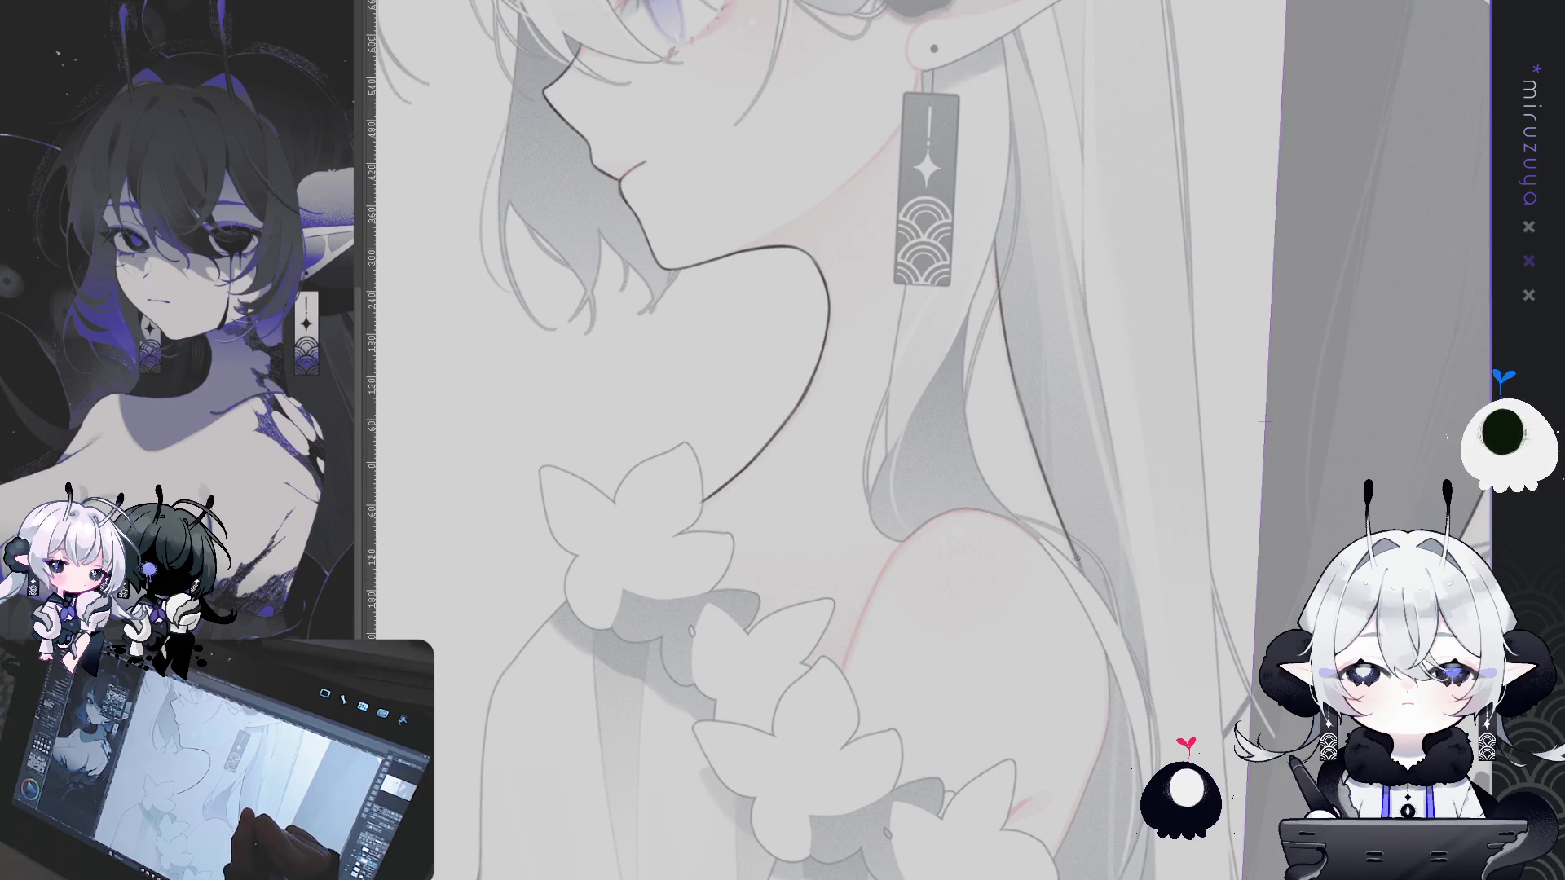
mouse_move(1056, 510)
left_mouse_down()
mouse_move(1082, 575)
mouse_move(973, 292)
mouse_move(986, 380)
left_mouse_up()
Tilt the canvas so the earring lies horizontal and darken the shoulder contour beside the flowers
left_click_drag(764, 169, 634, 328)
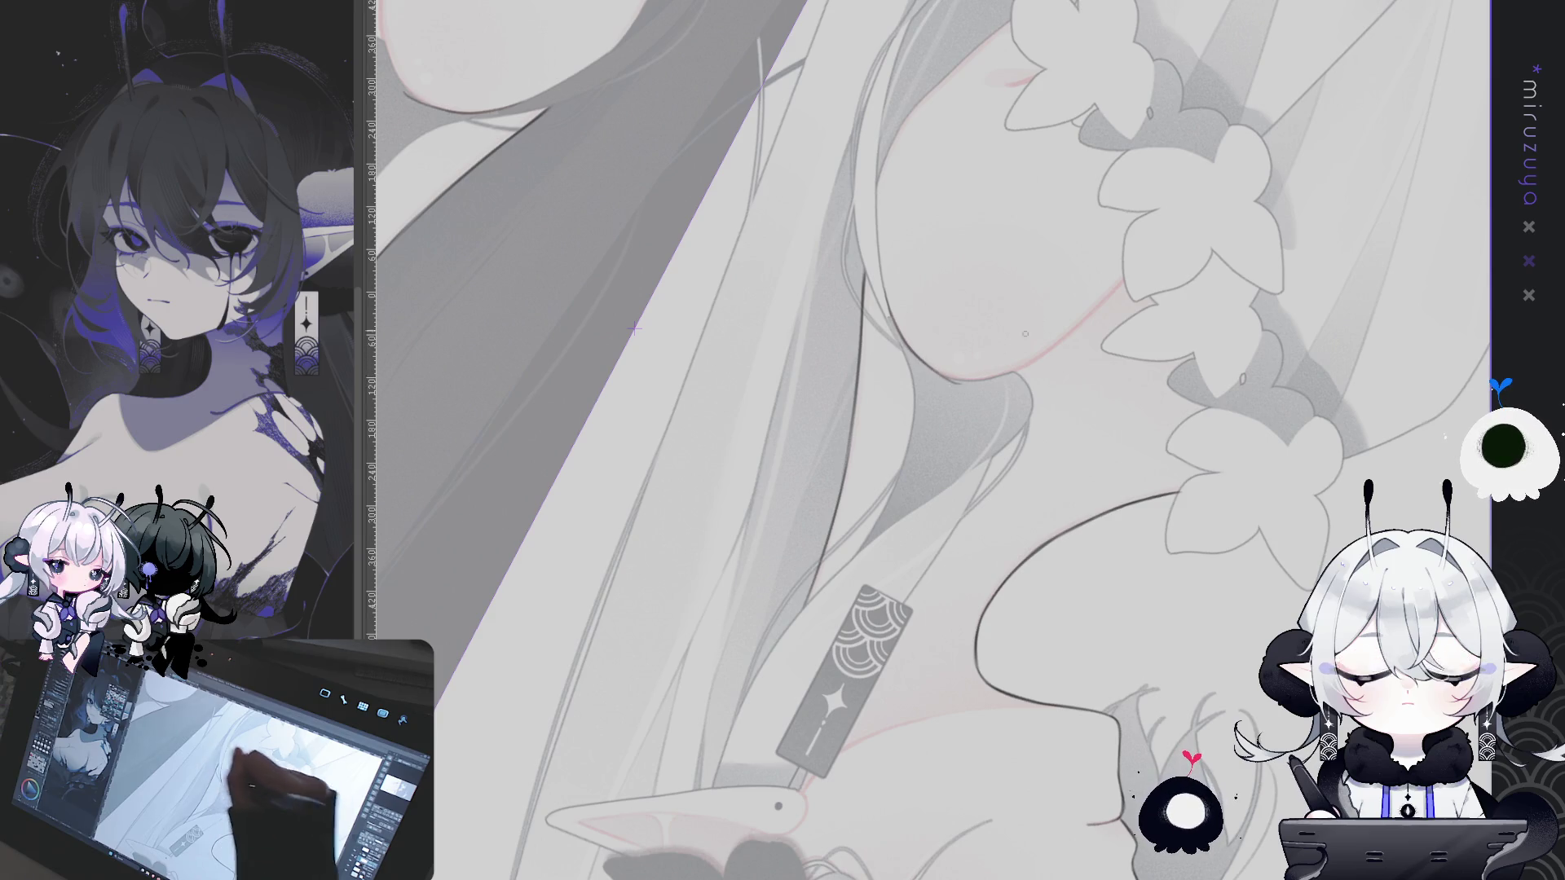
left_click_drag(913, 346, 1077, 349)
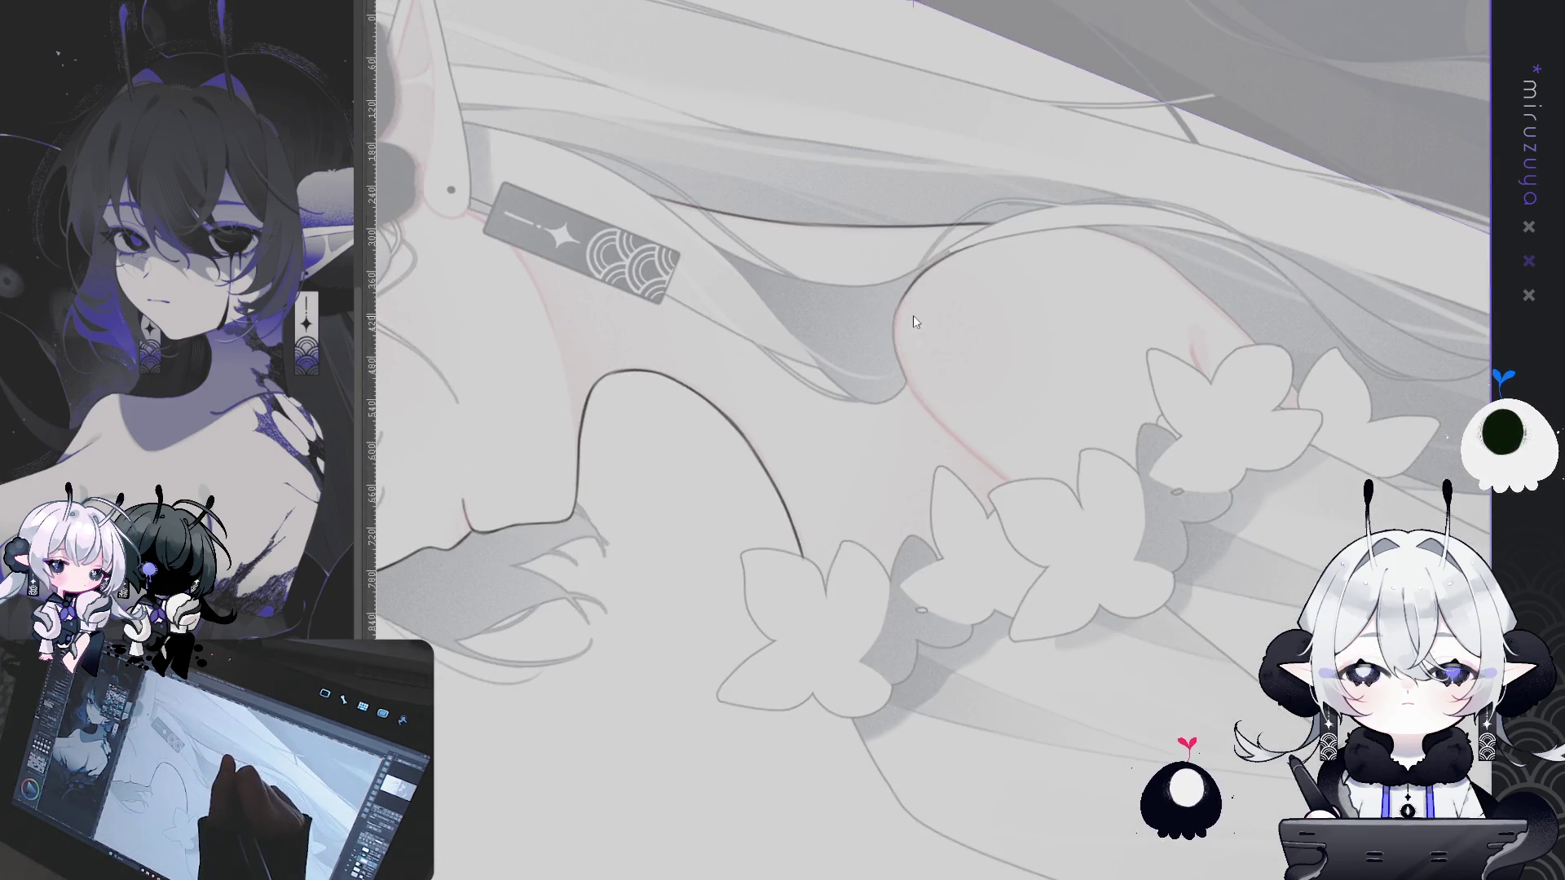
left_click_drag(904, 295, 905, 380)
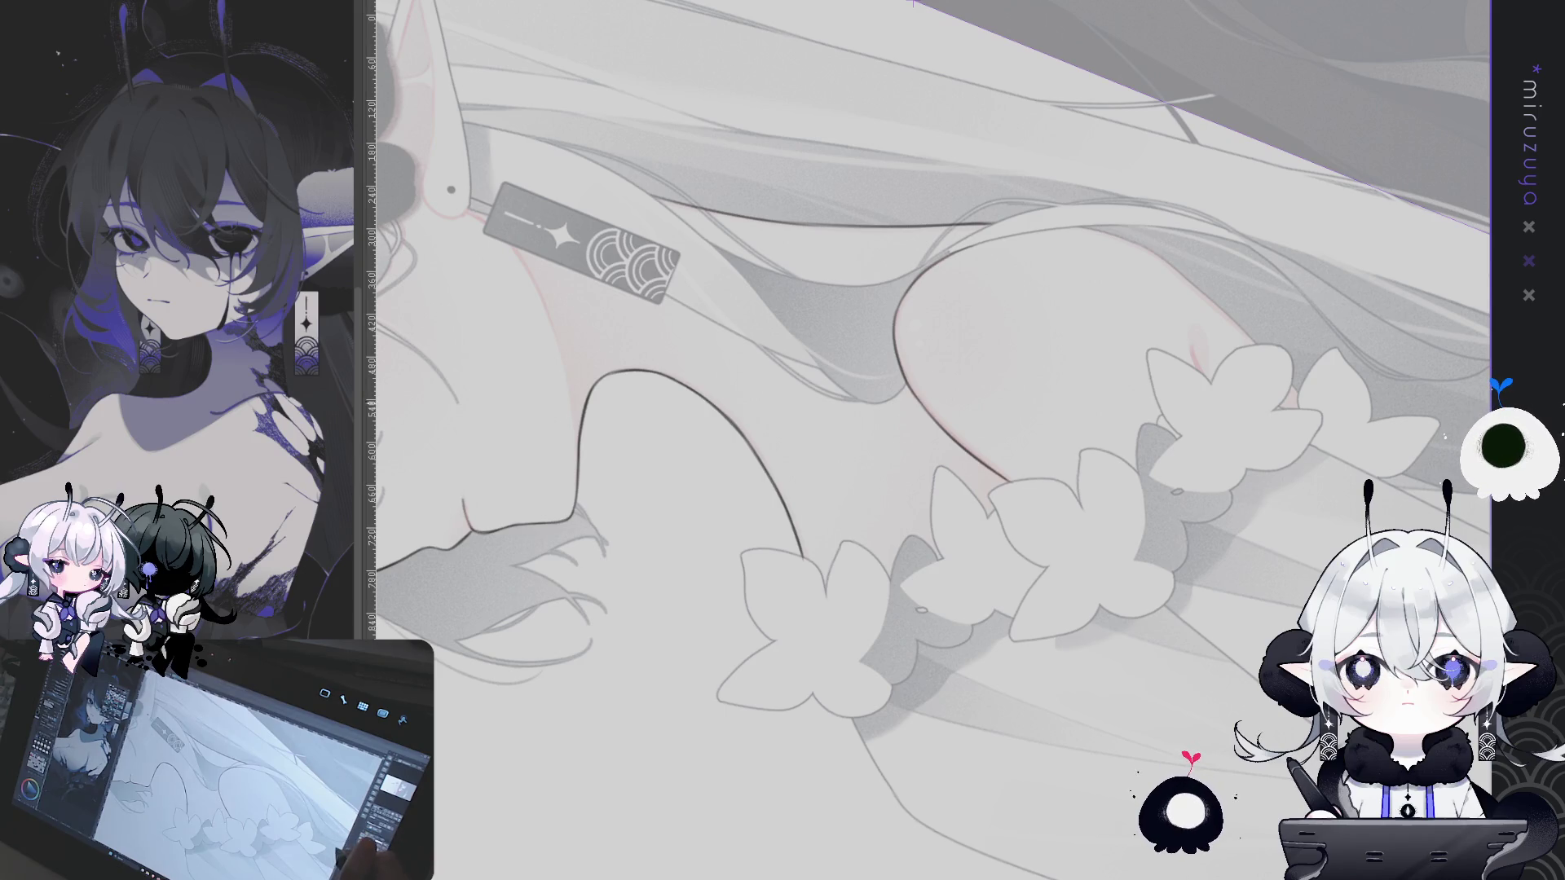
Trace the thigh contour, the leg's right edge and a petal outline, rotating the view between strokes
left_click_drag(938, 457, 628, 489)
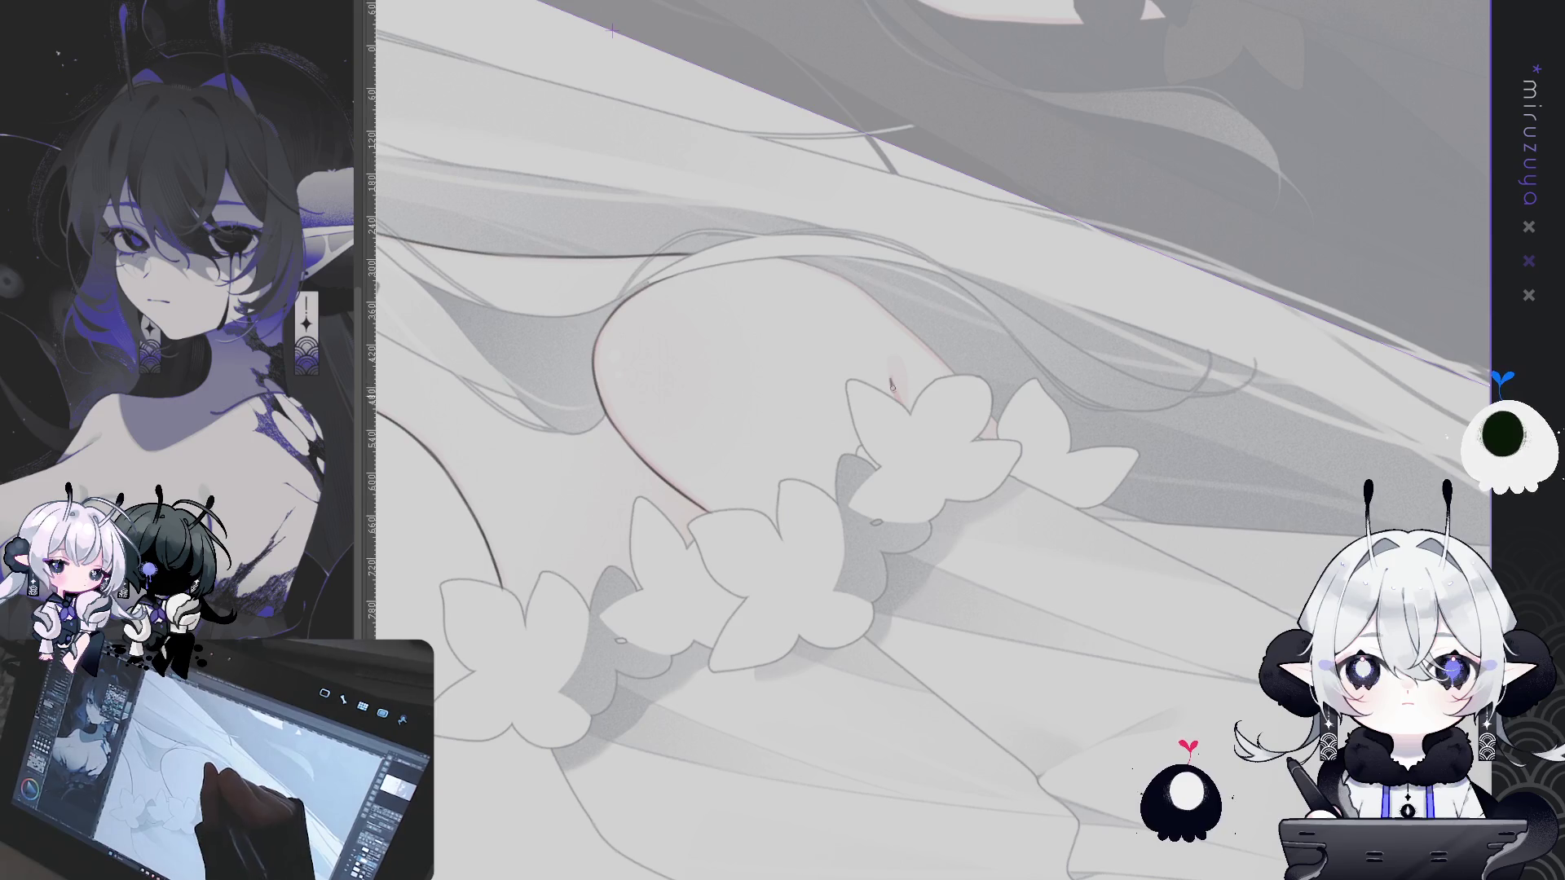
mouse_move(890, 376)
left_mouse_down()
mouse_move(901, 401)
mouse_move(941, 121)
left_mouse_up()
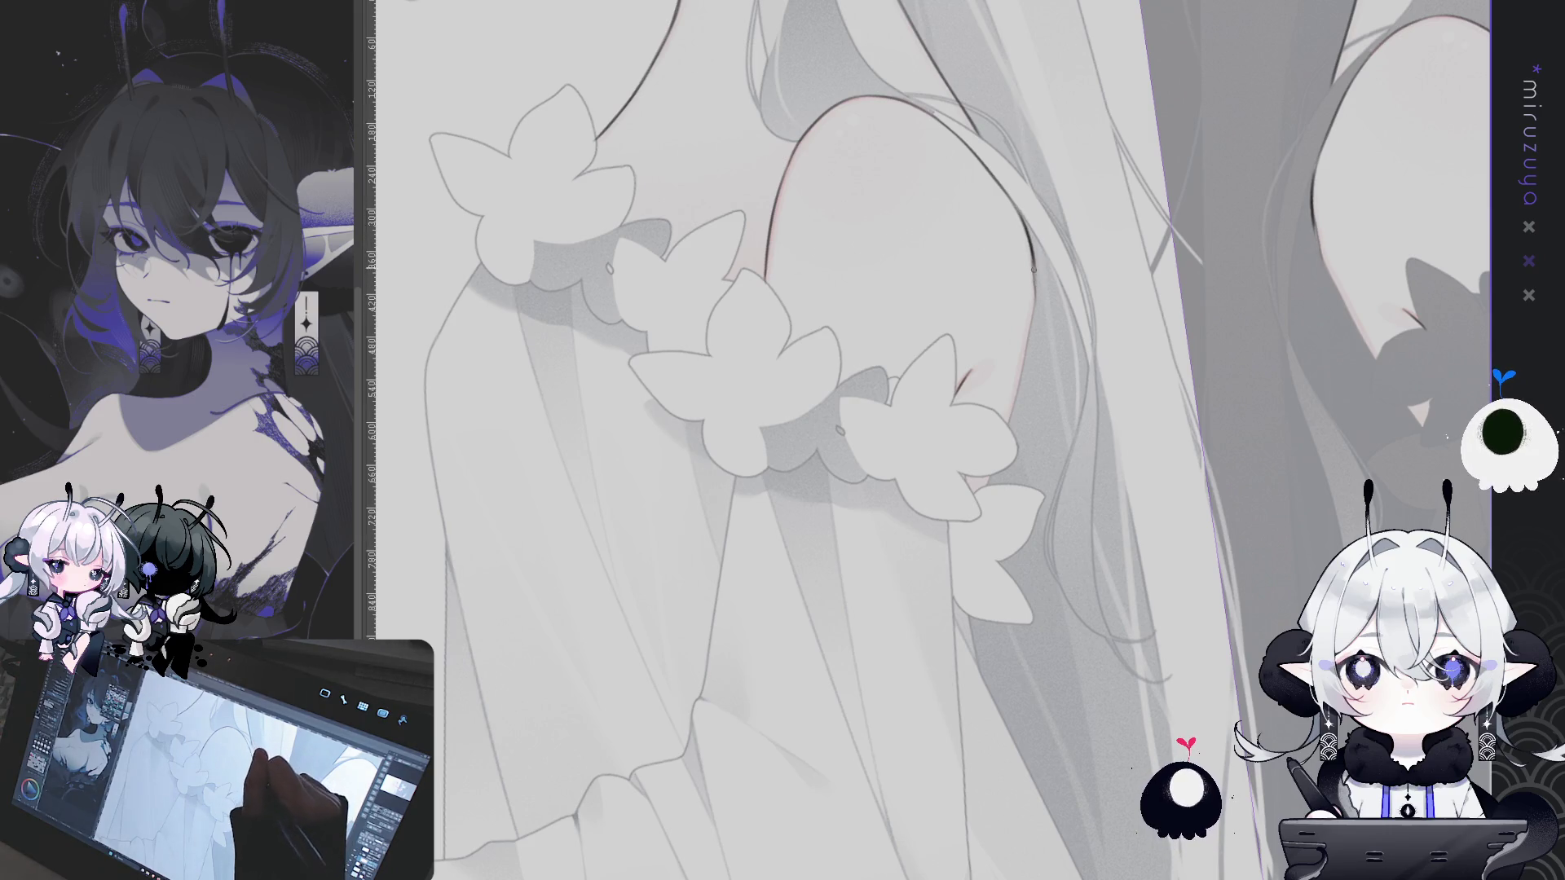
left_click_drag(1021, 345, 1036, 709)
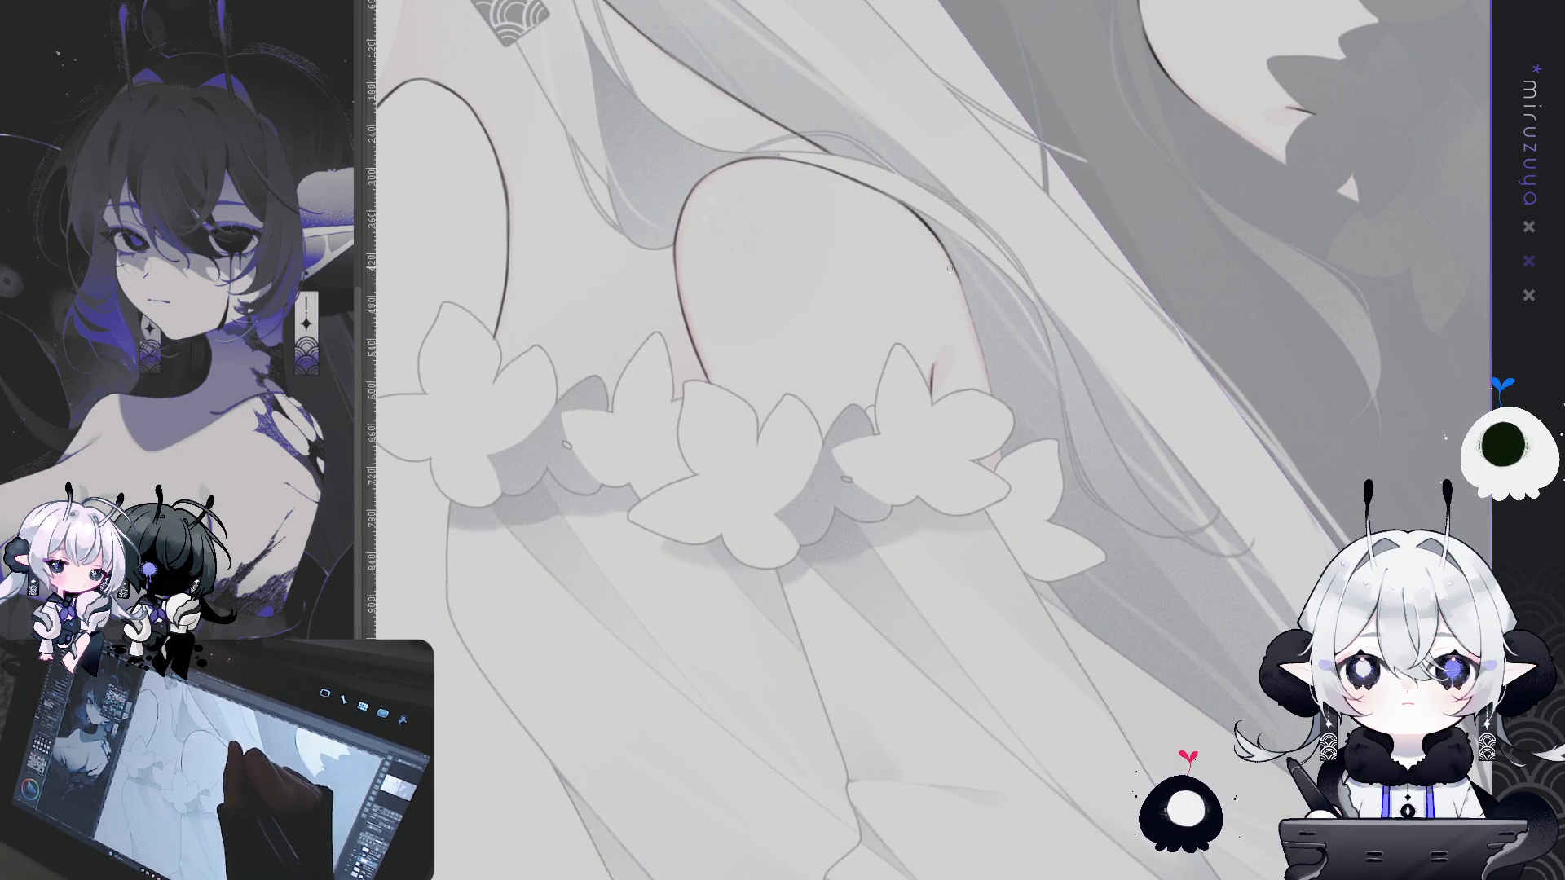
left_click_drag(960, 277, 988, 377)
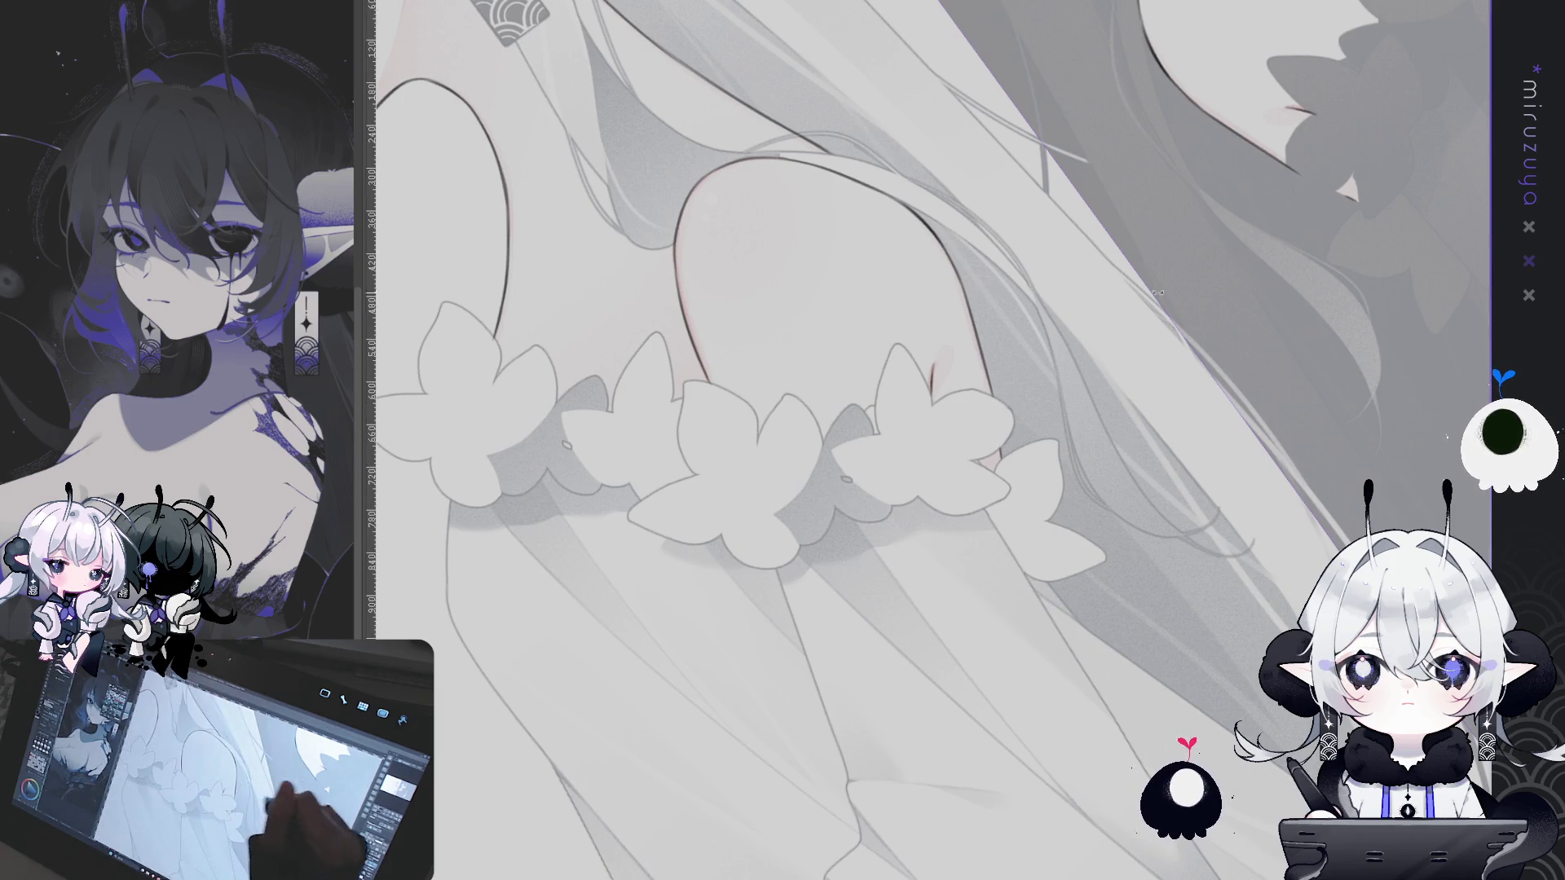
left_click_drag(1017, 453, 937, 342)
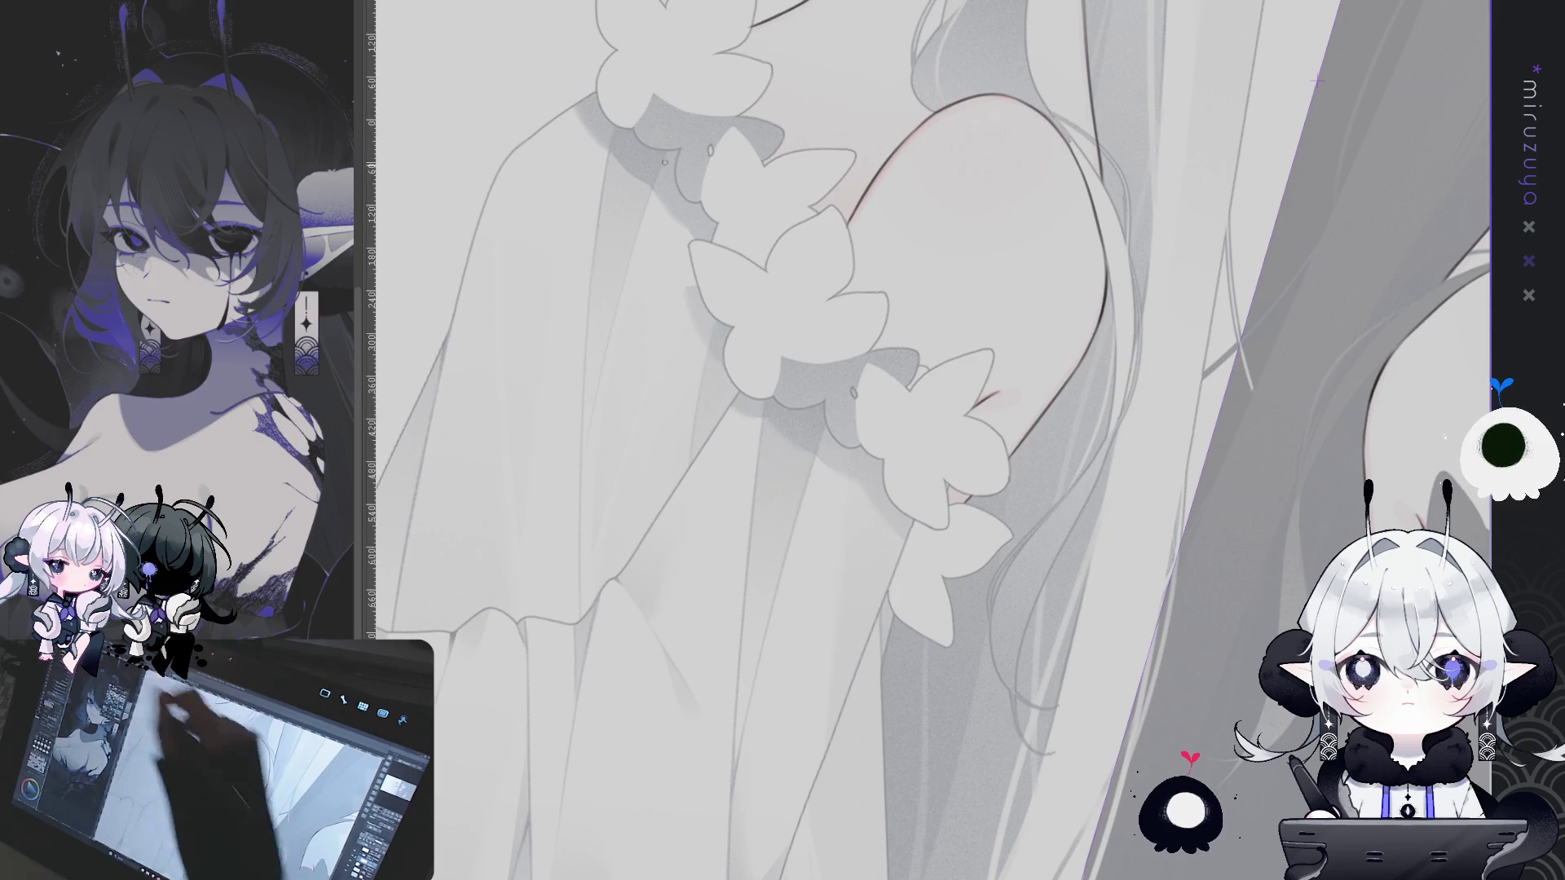
left_click_drag(826, 420, 851, 449)
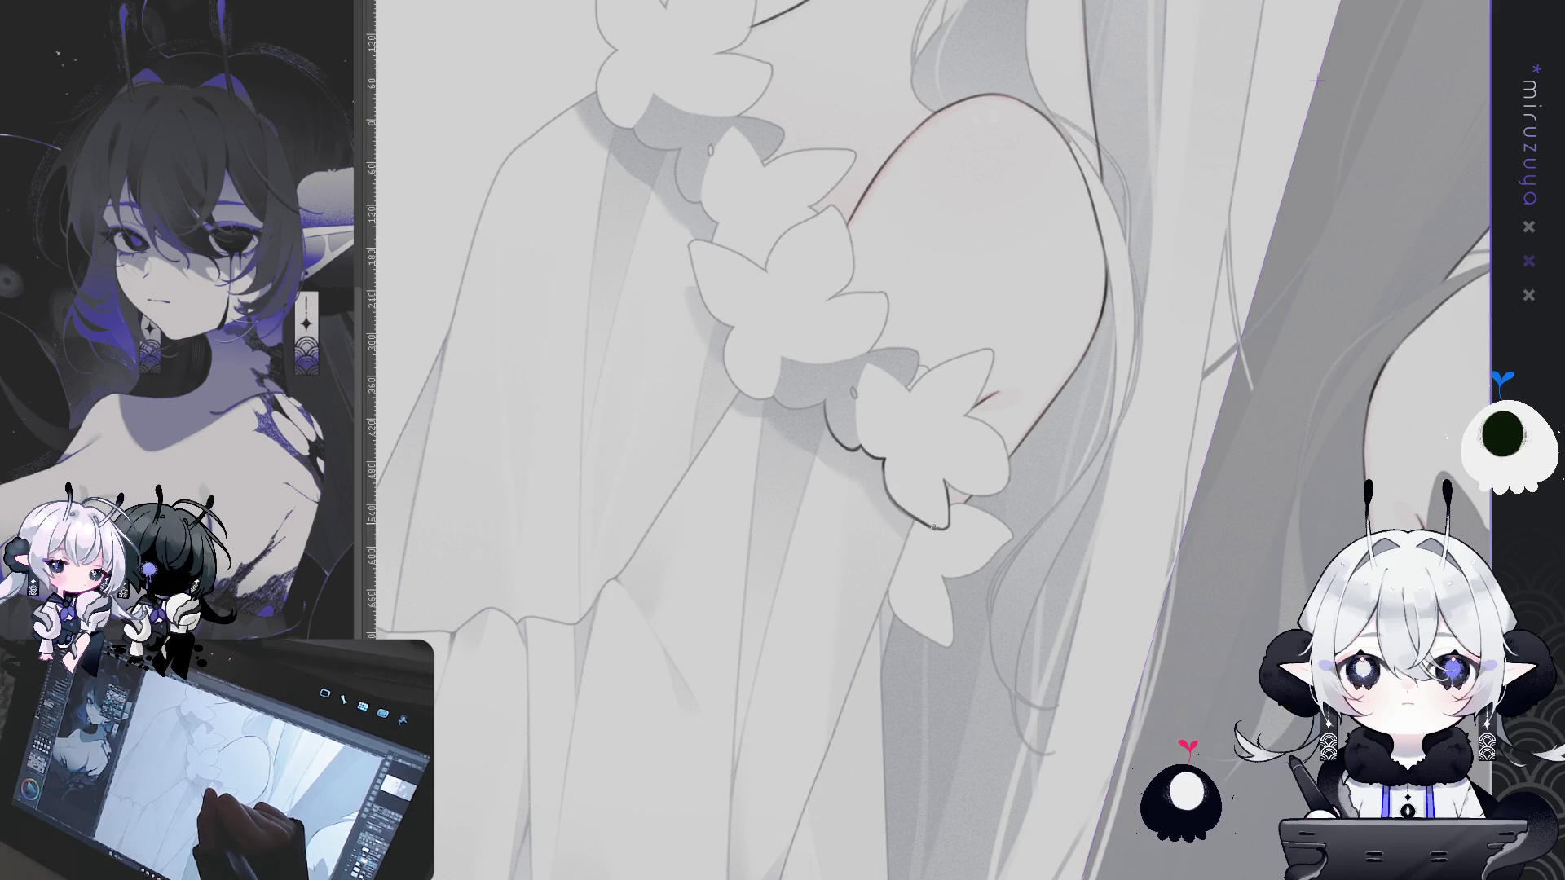
mouse_move(949, 515)
left_mouse_down()
mouse_move(862, 397)
mouse_move(865, 438)
mouse_move(898, 484)
left_mouse_up()
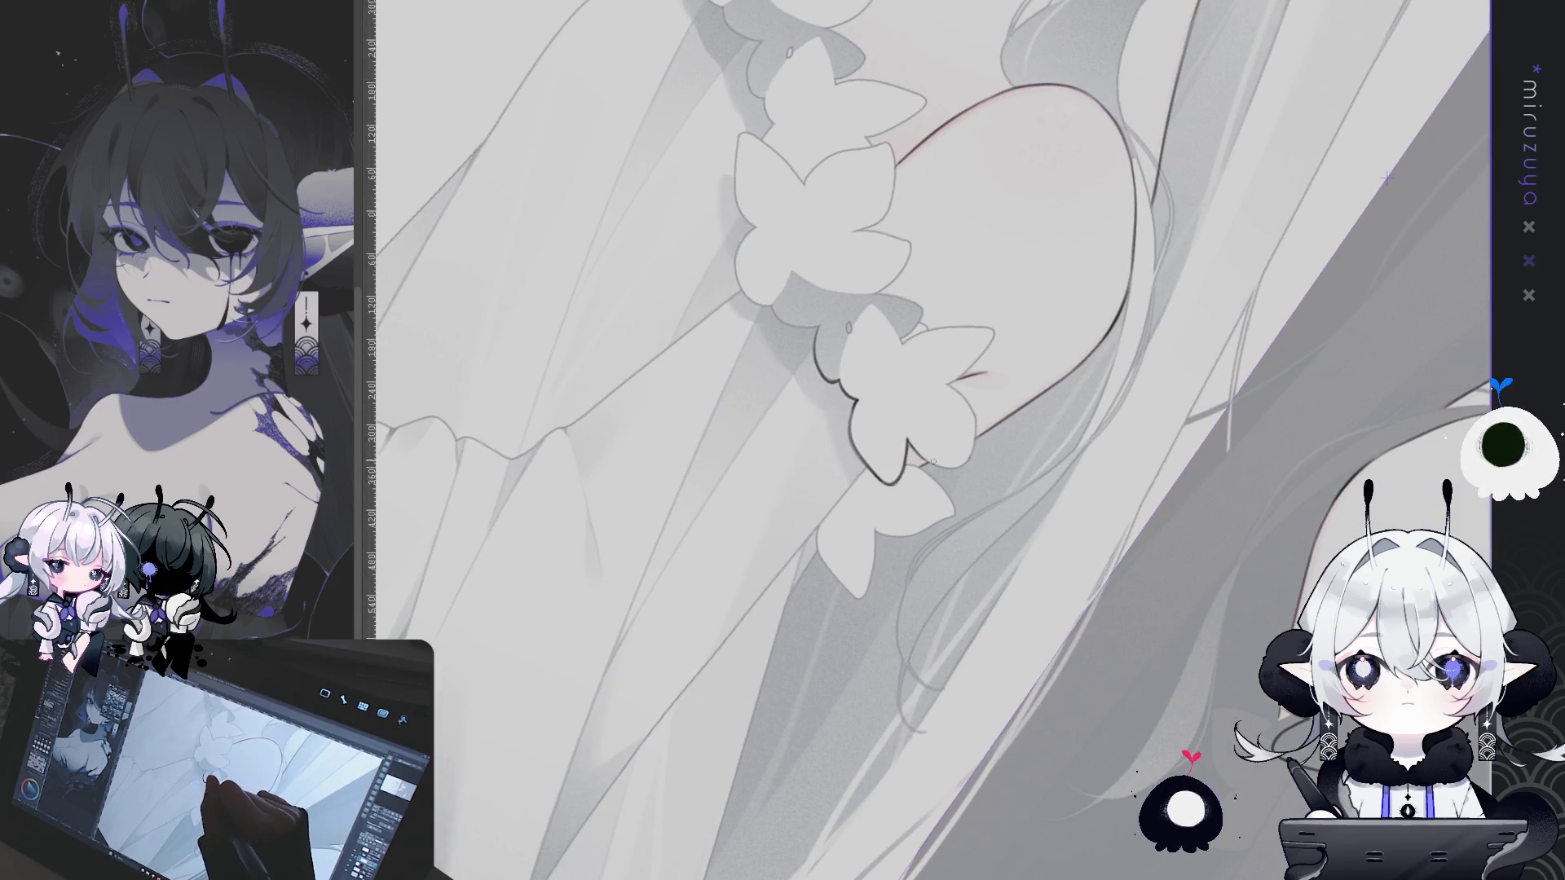
Rotate and pan the canvas to center the thigh flower petals and the legs
left_click_drag(917, 431, 976, 398)
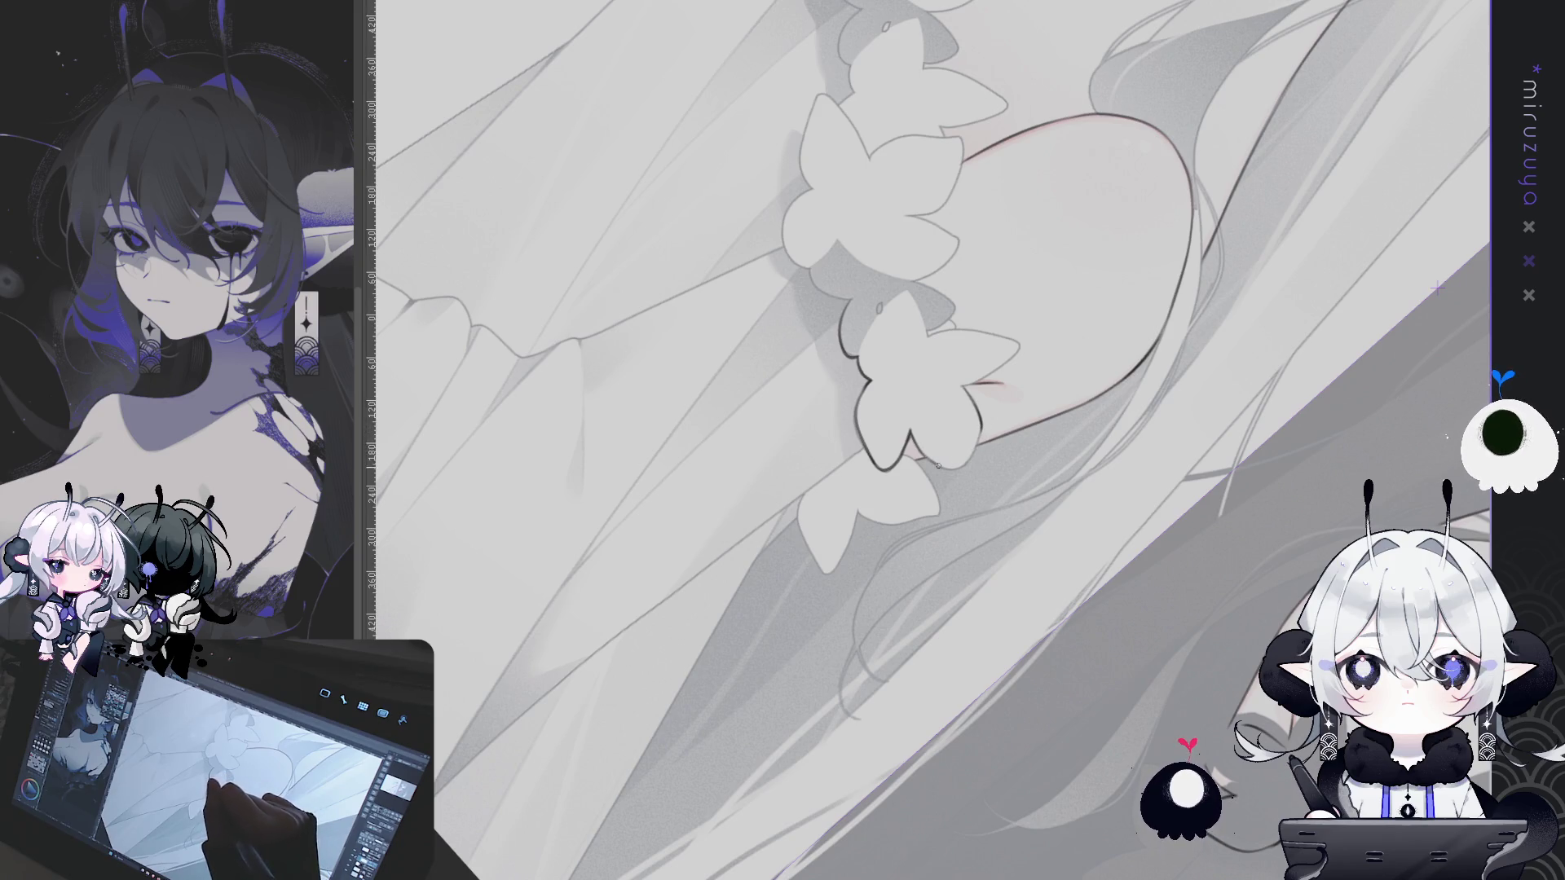
left_click_drag(982, 418, 835, 407)
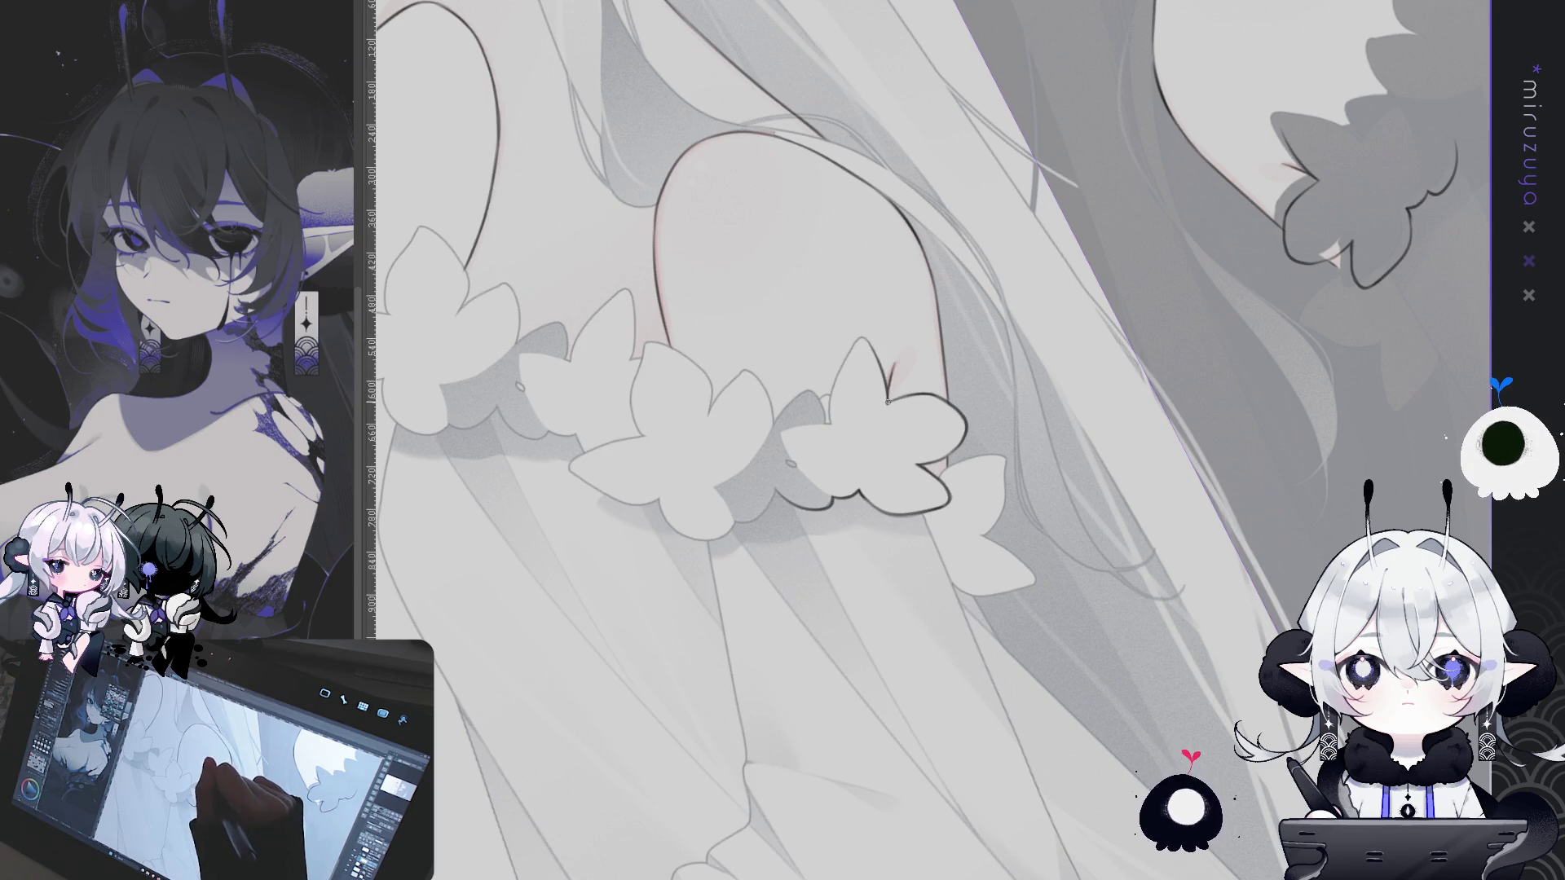
mouse_move(943, 437)
left_mouse_down()
mouse_move(894, 770)
mouse_move(919, 780)
mouse_move(814, 401)
left_mouse_up()
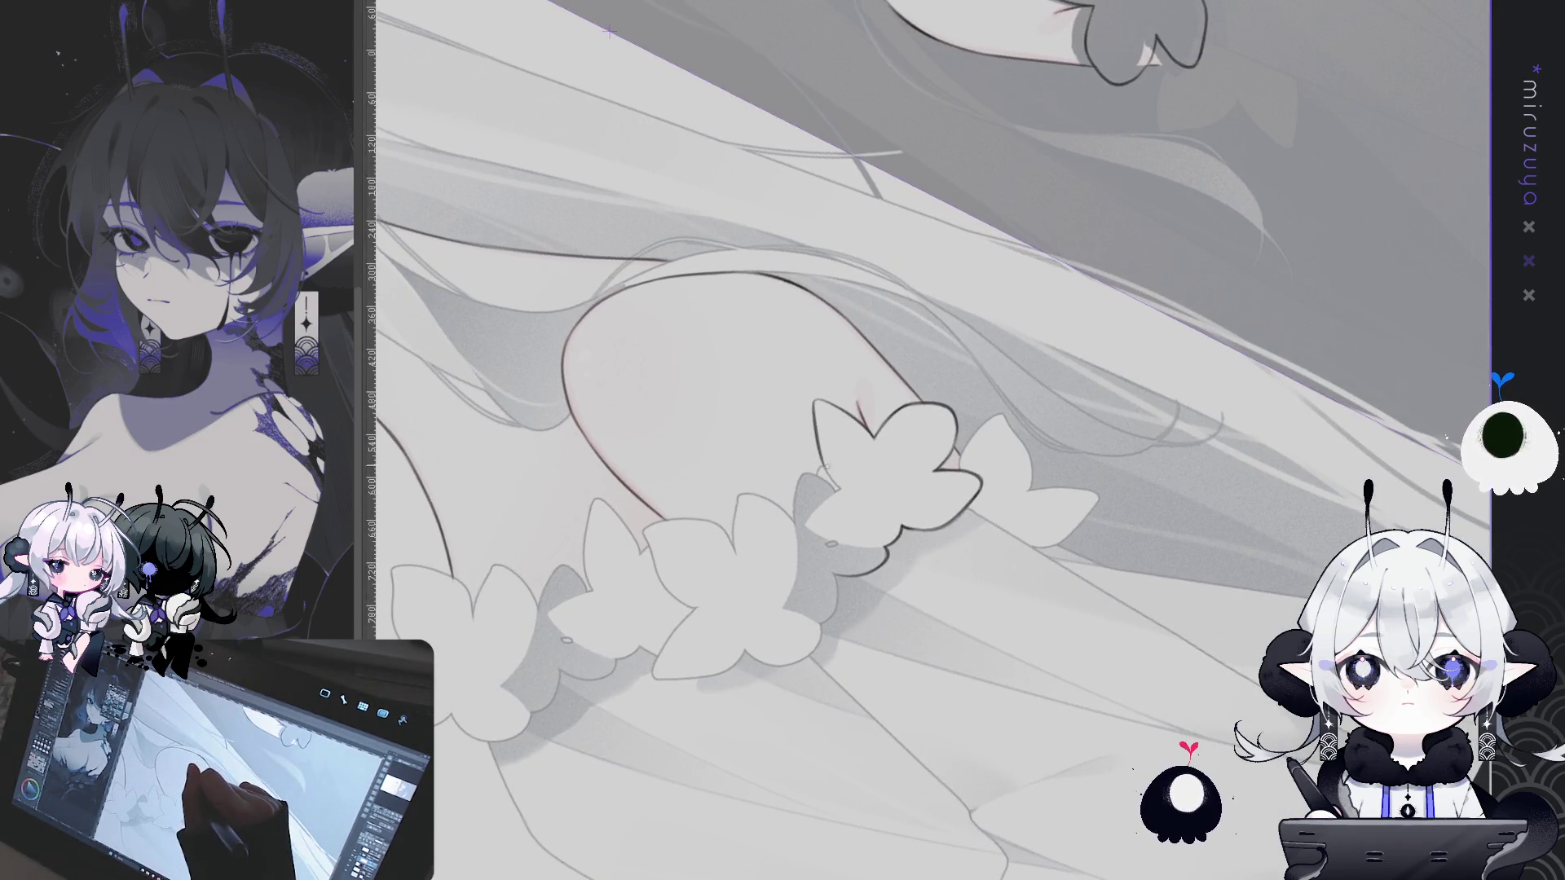
left_click_drag(840, 474, 1126, 318)
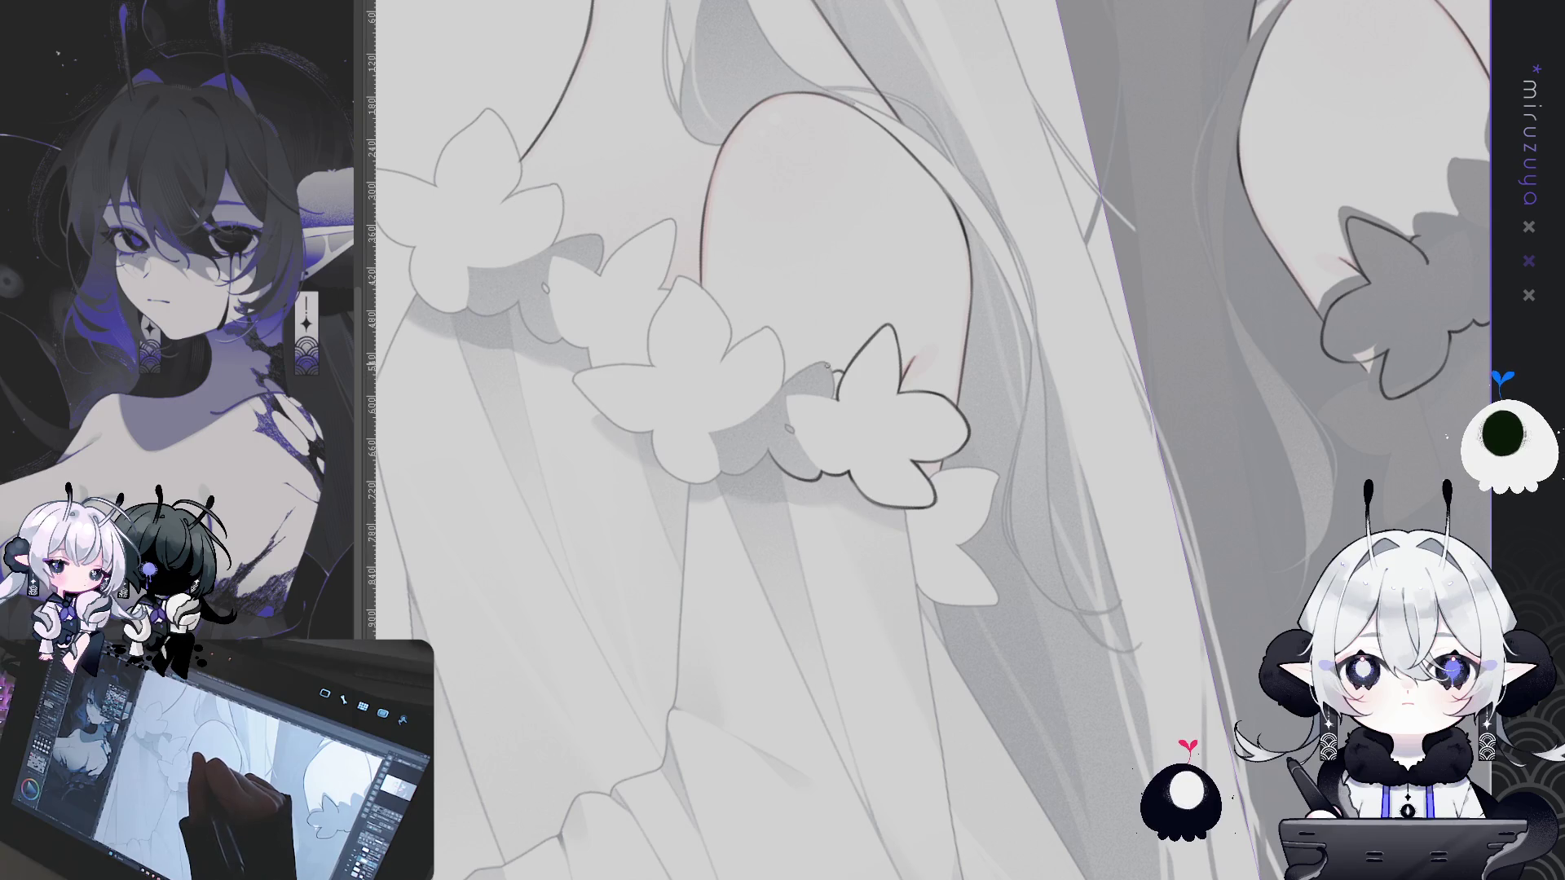
Tilt the canvas until the flowers run horizontally, then ink a thigh flower's left edge
left_click_drag(993, 326, 798, 373)
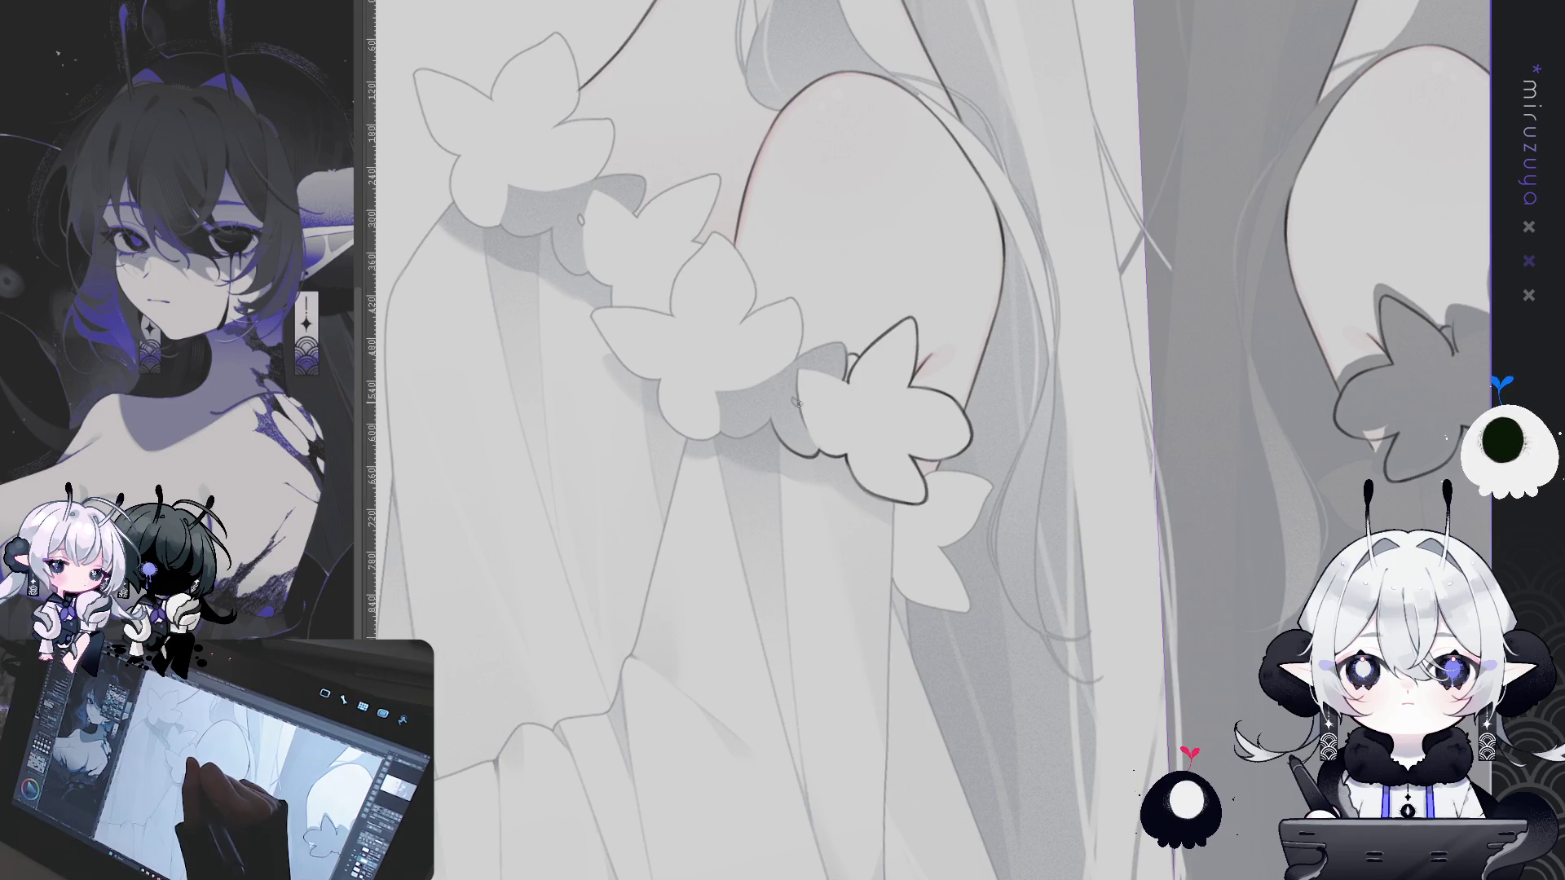
left_click_drag(825, 452, 816, 411)
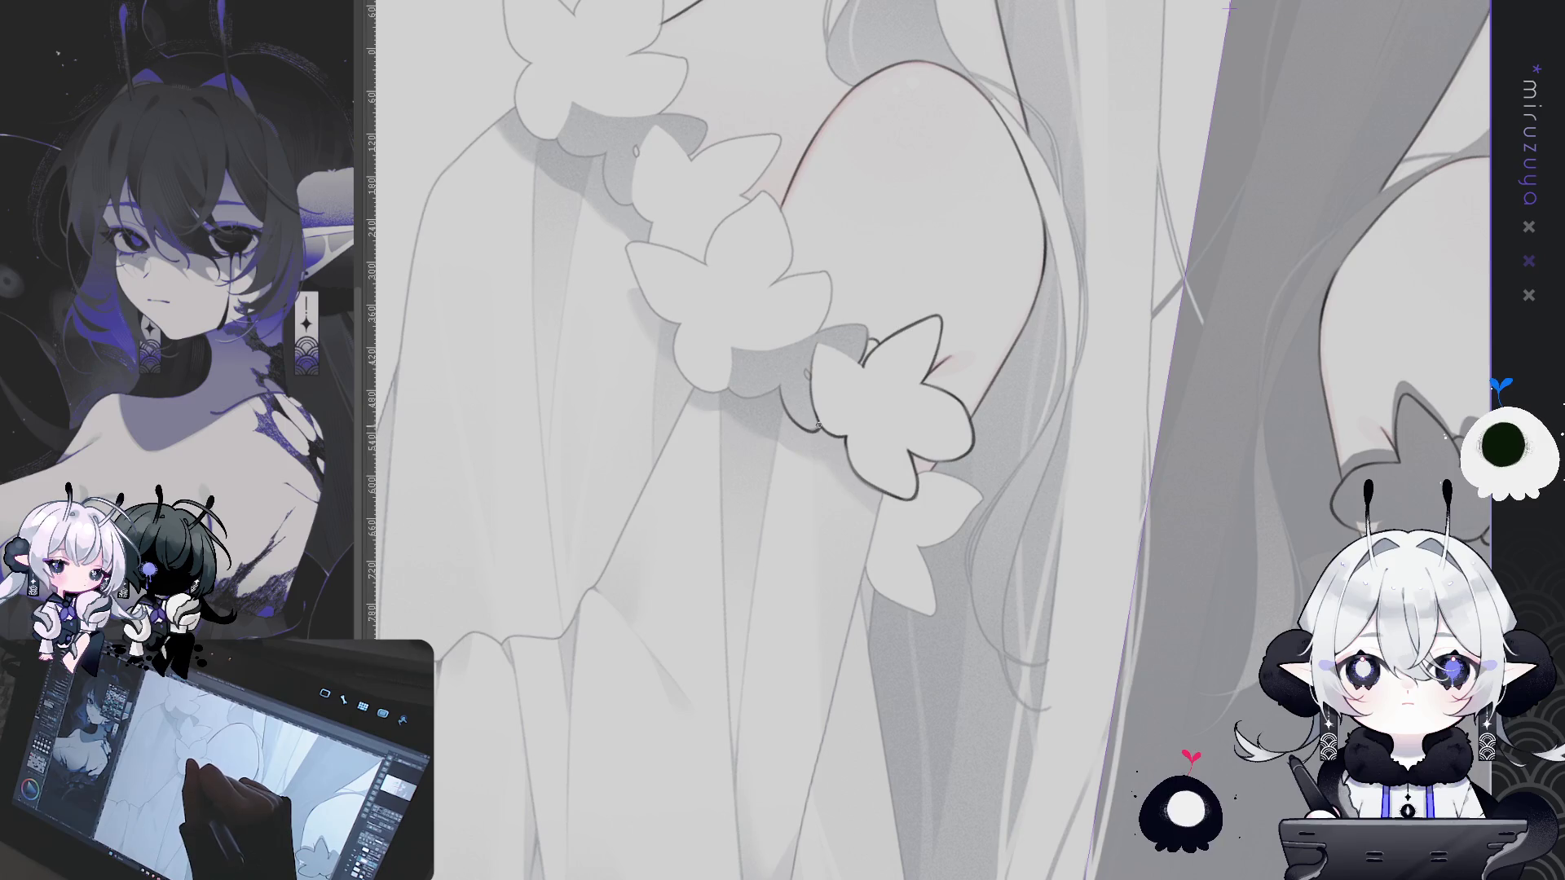
left_click_drag(820, 366, 906, 292)
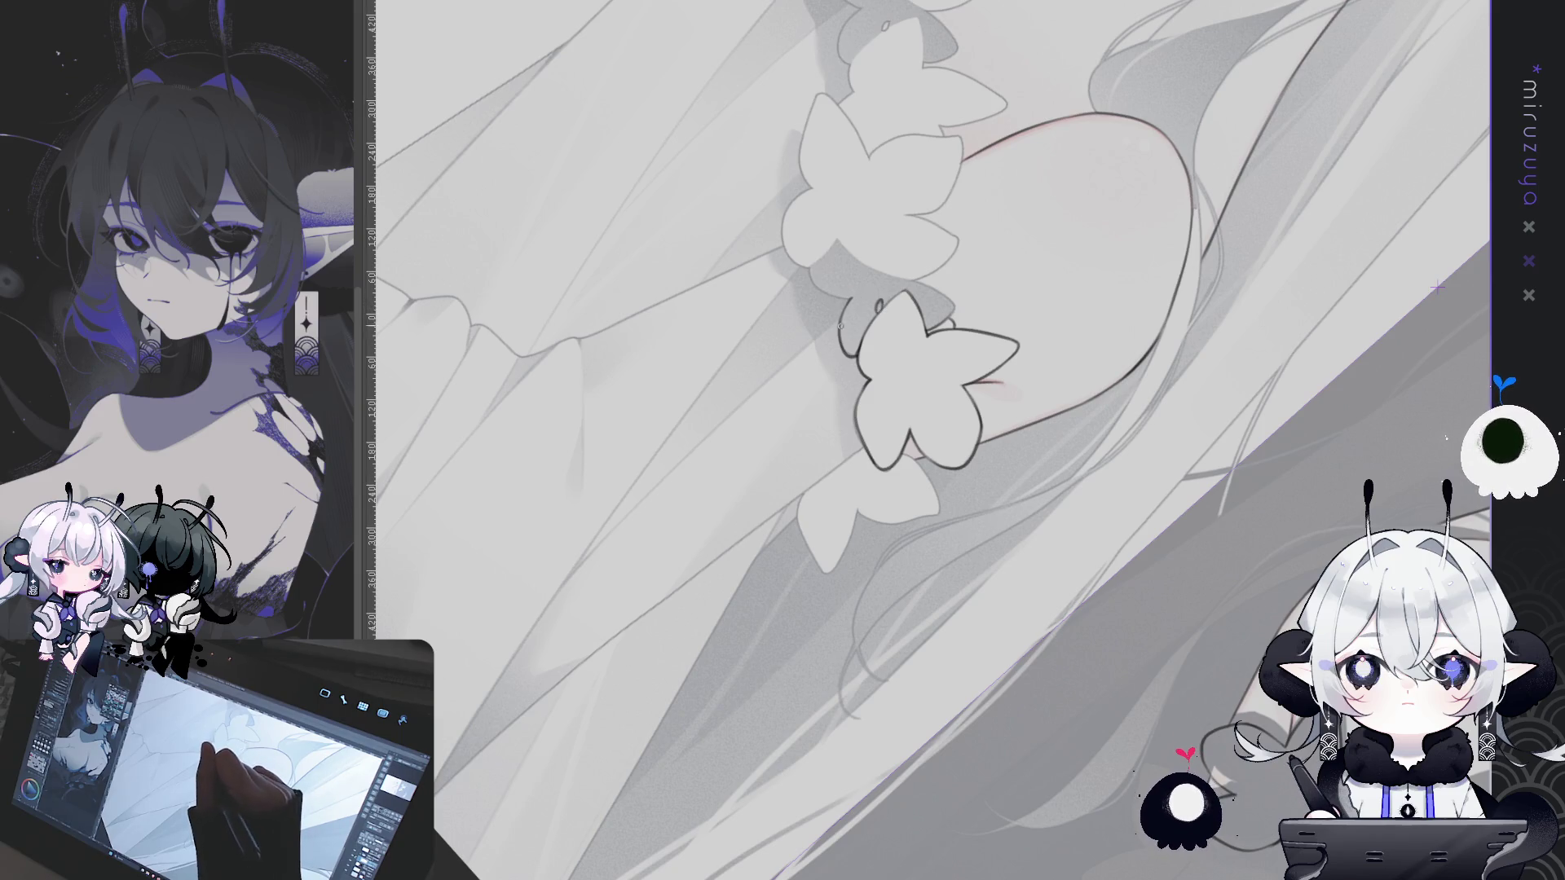
left_click_drag(843, 313, 996, 240)
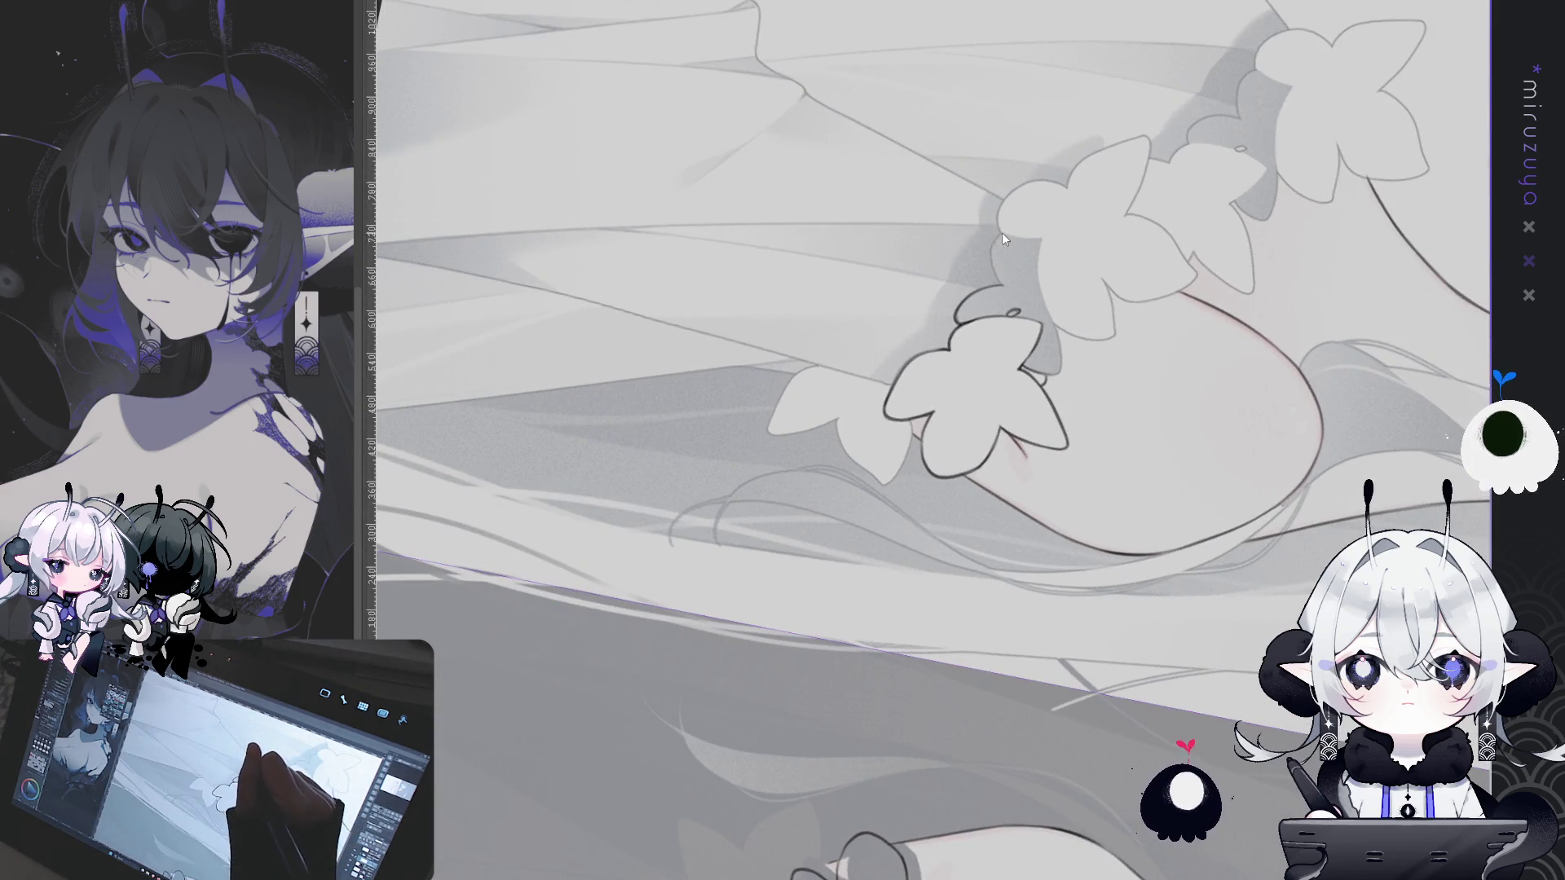
left_click_drag(1001, 240, 1006, 289)
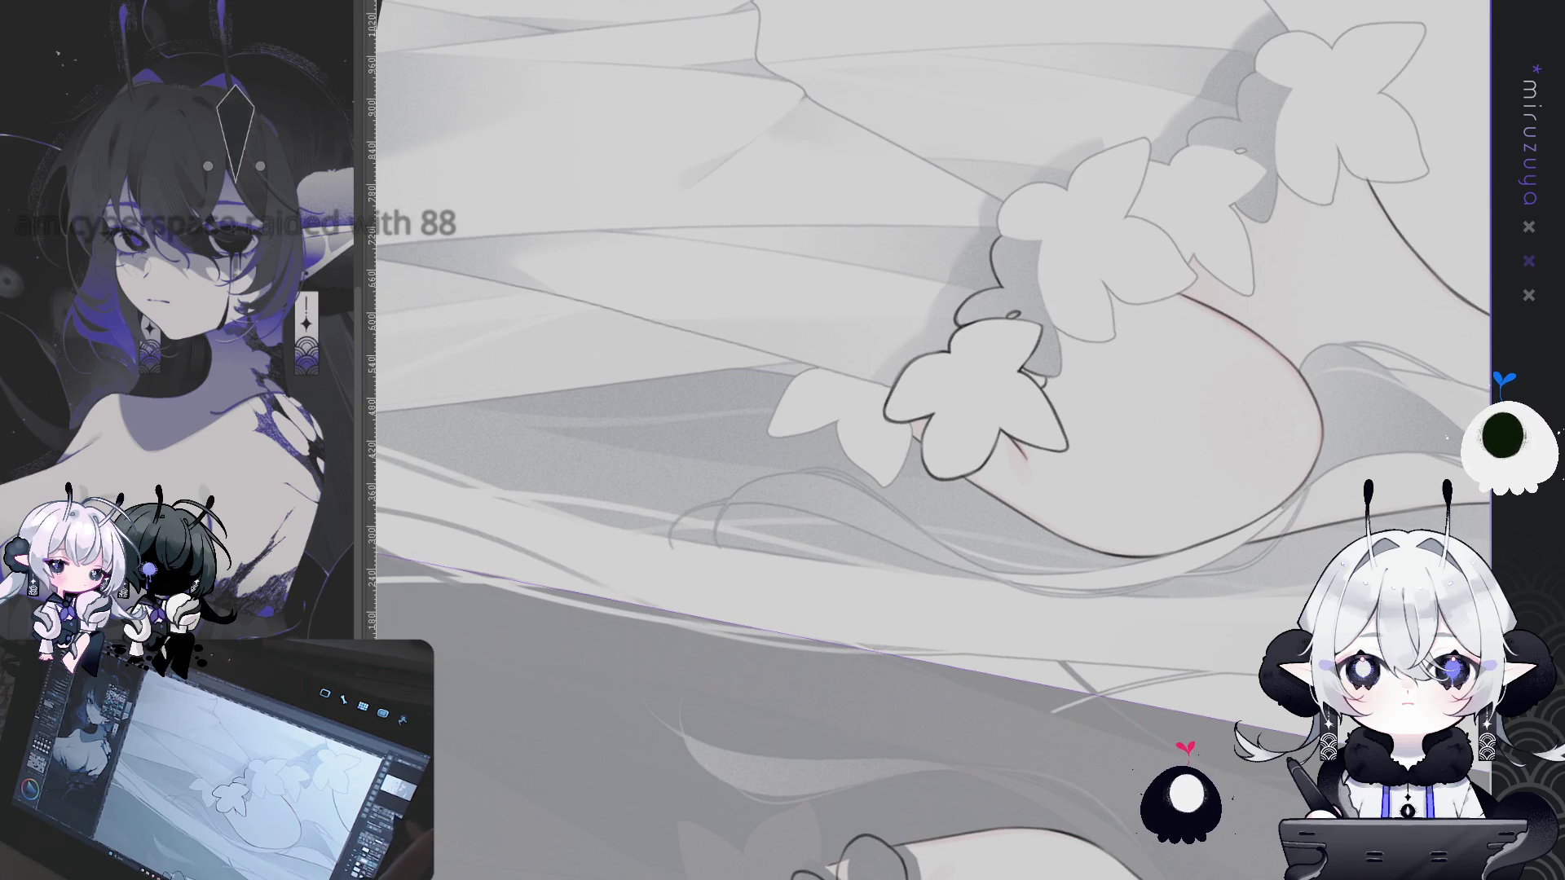
Reset the canvas rotation to upright and zoom out to see more of the canvas
key("ctrl+at")
key("ctrl+minus")
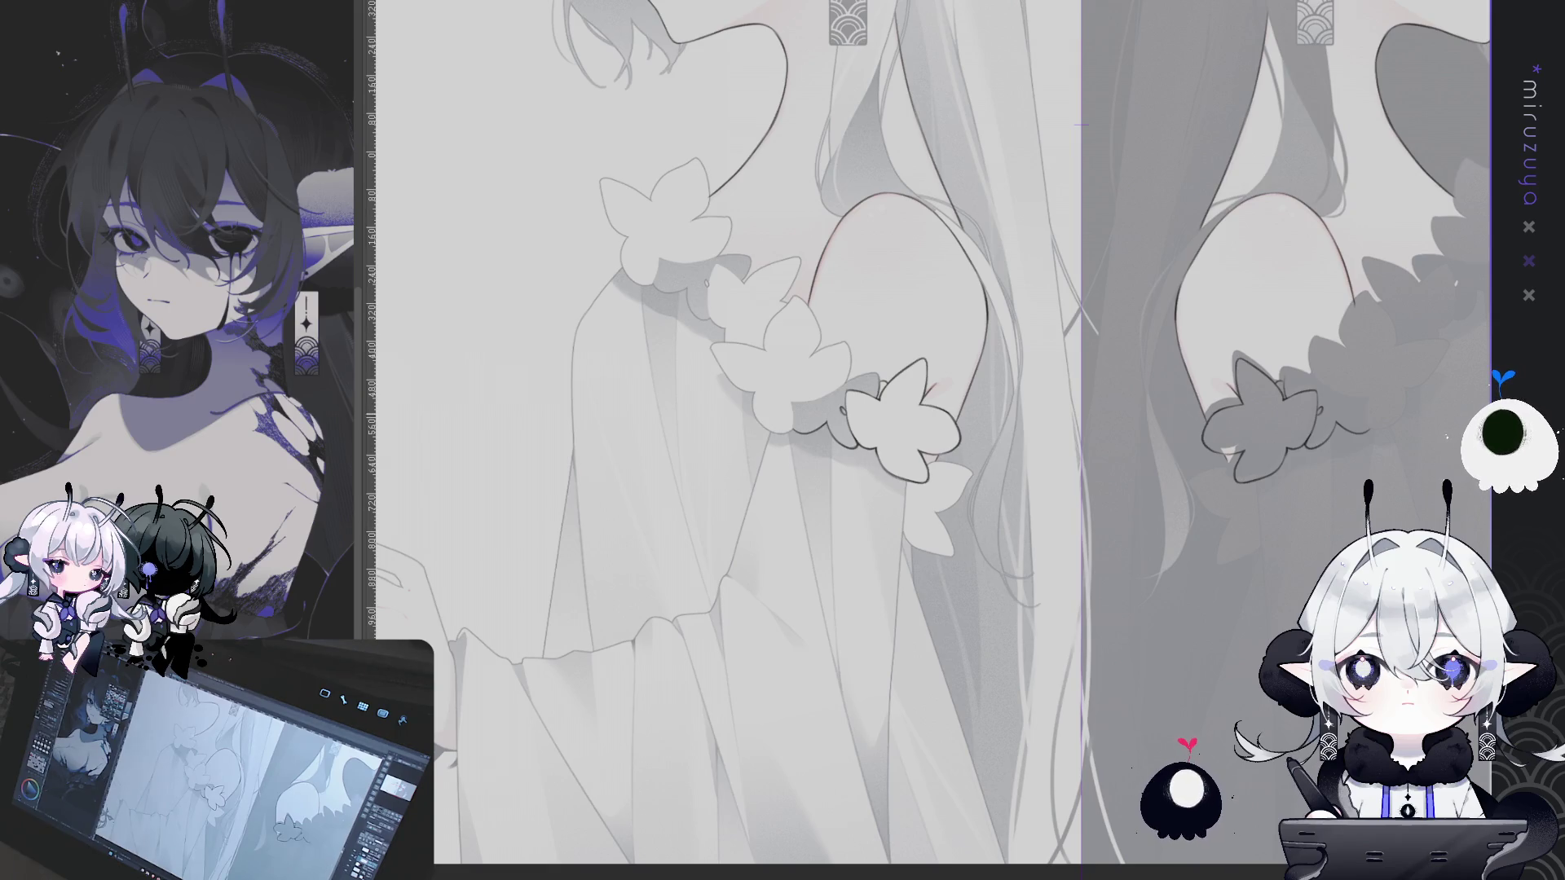
scroll(929, 440, "up", 5)
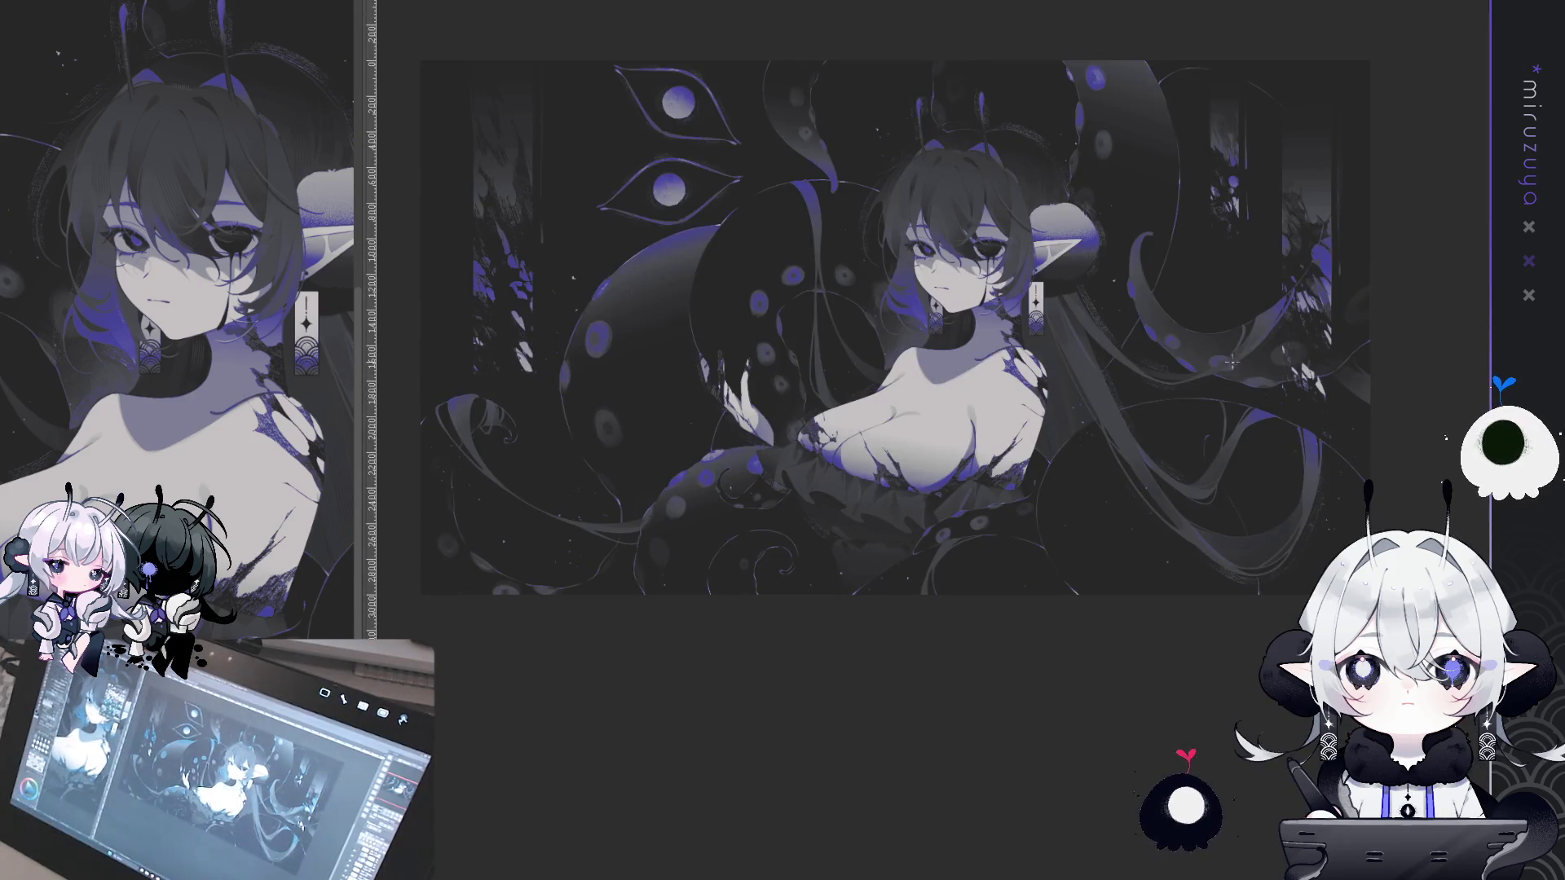
Zoom into the tentacle illustration and pan up to show its lower tentacles
key("ctrl+plus")
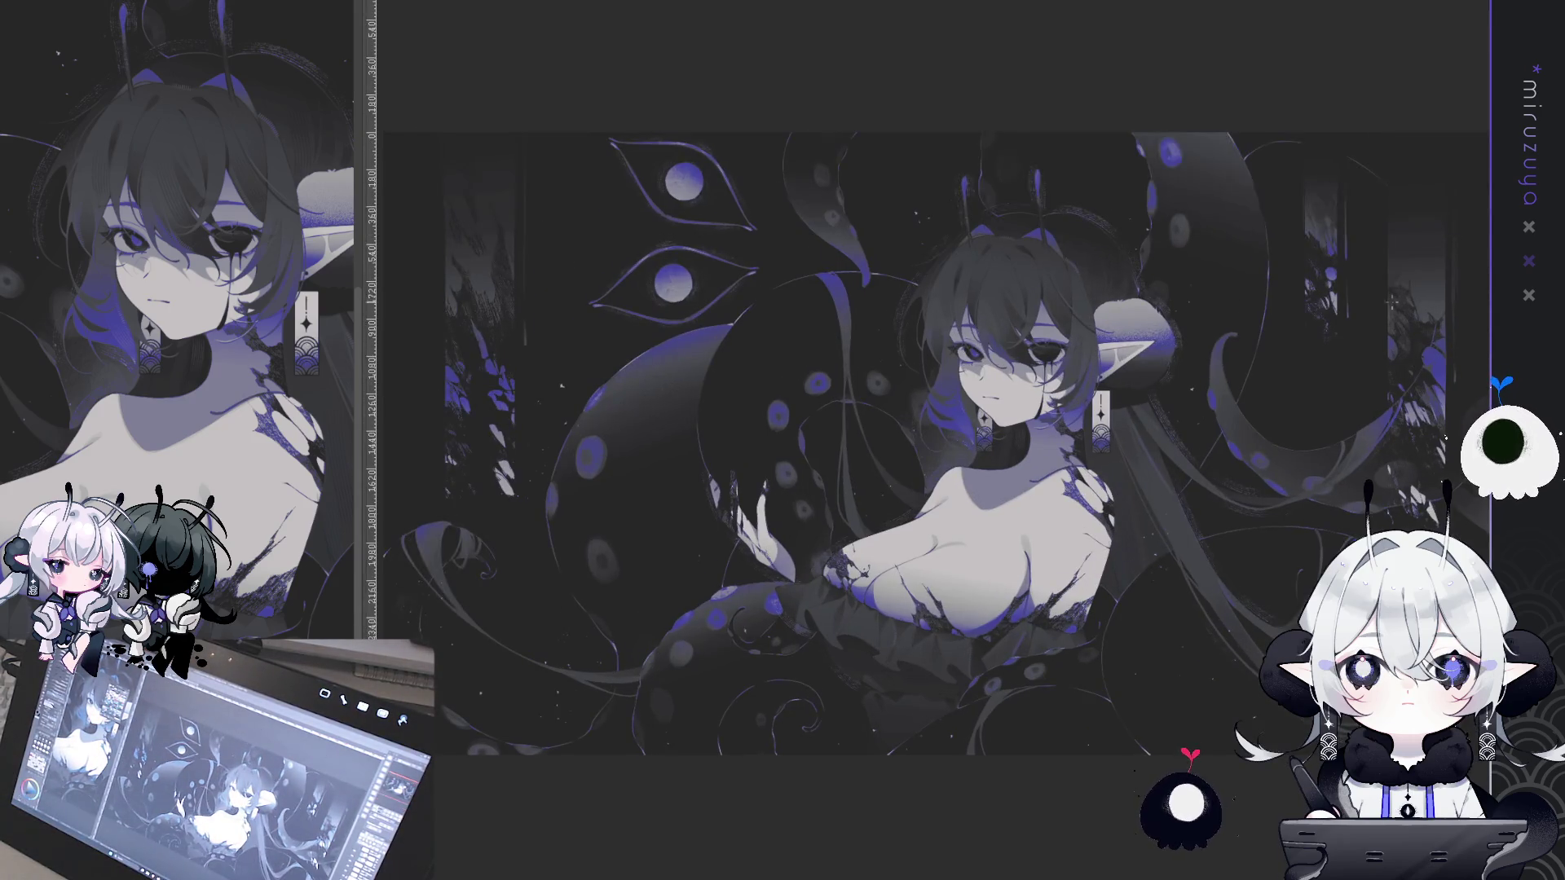
left_click_drag(1116, 497, 1118, 382)
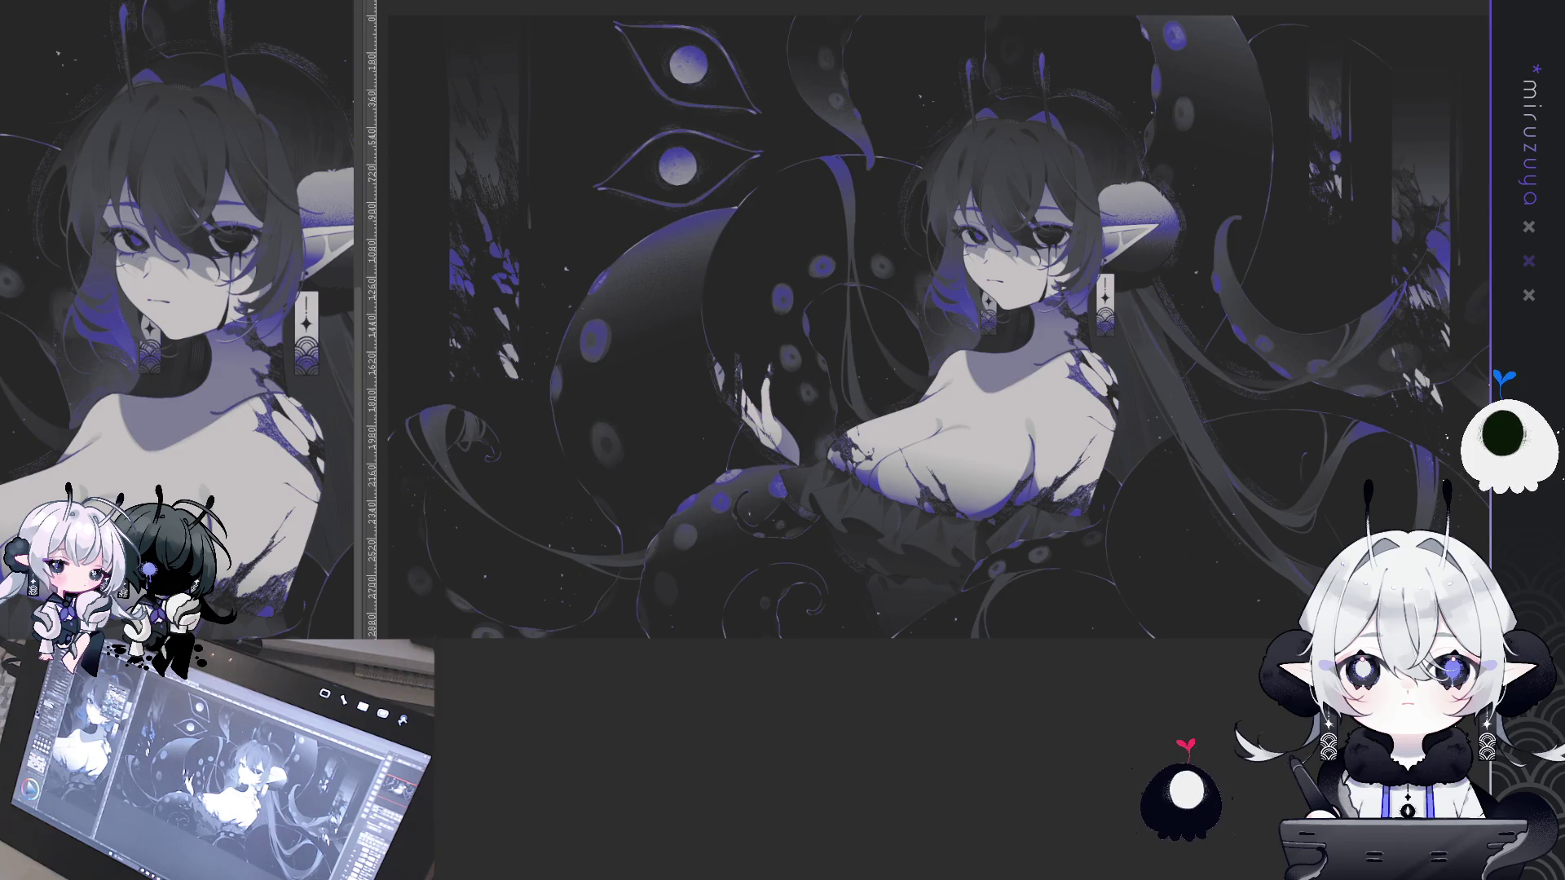
Cycle two canvas tabs past the elf lineart to the hooded-figures illustration and pan it upward
key("ctrl+Tab")
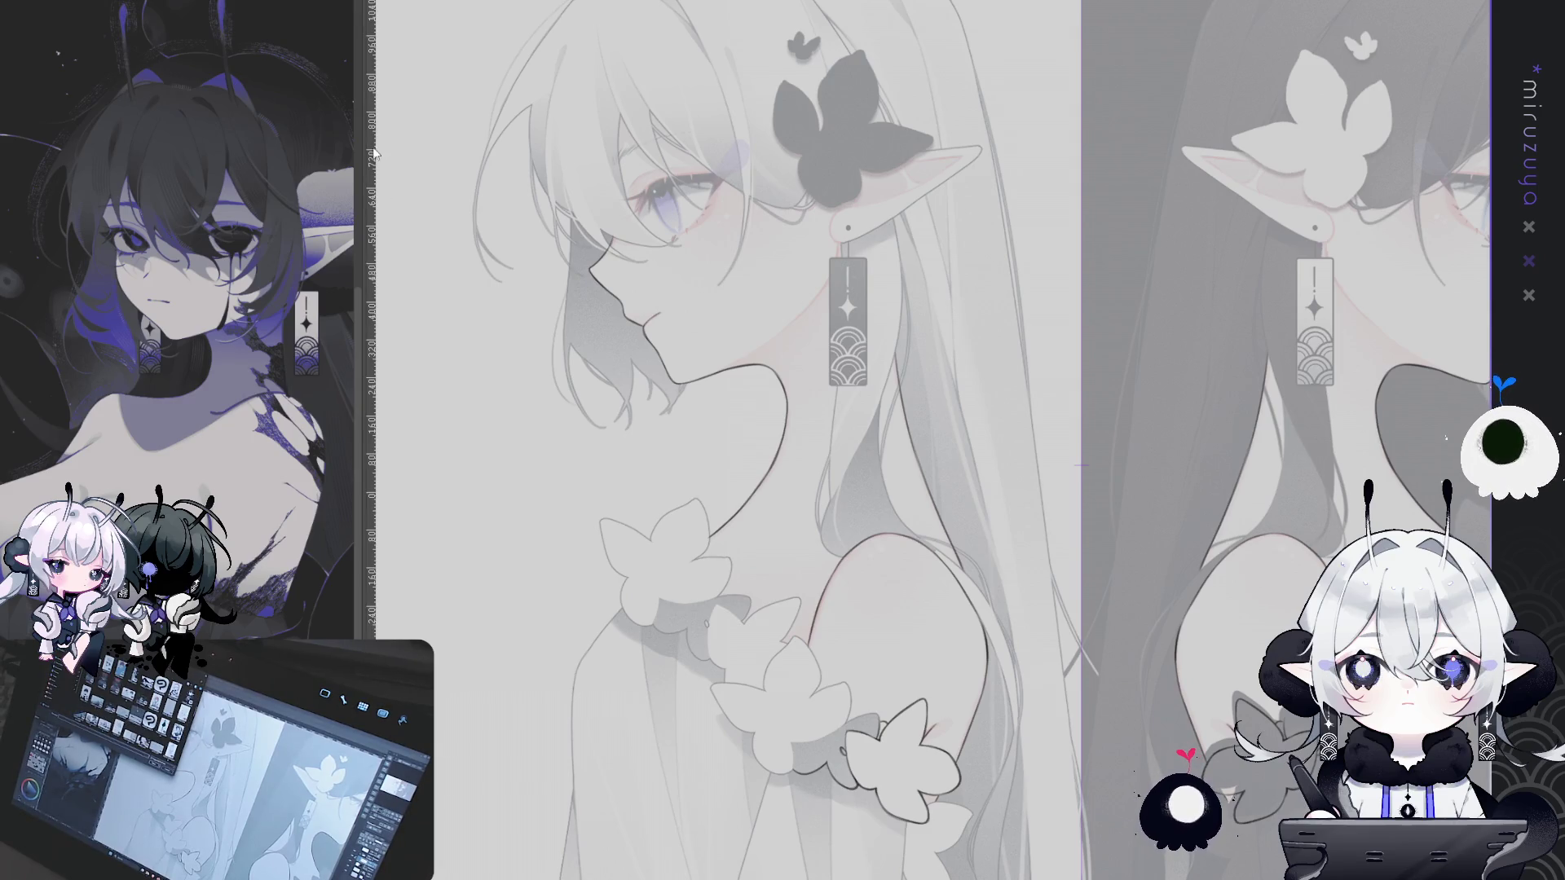
key("ctrl+Tab")
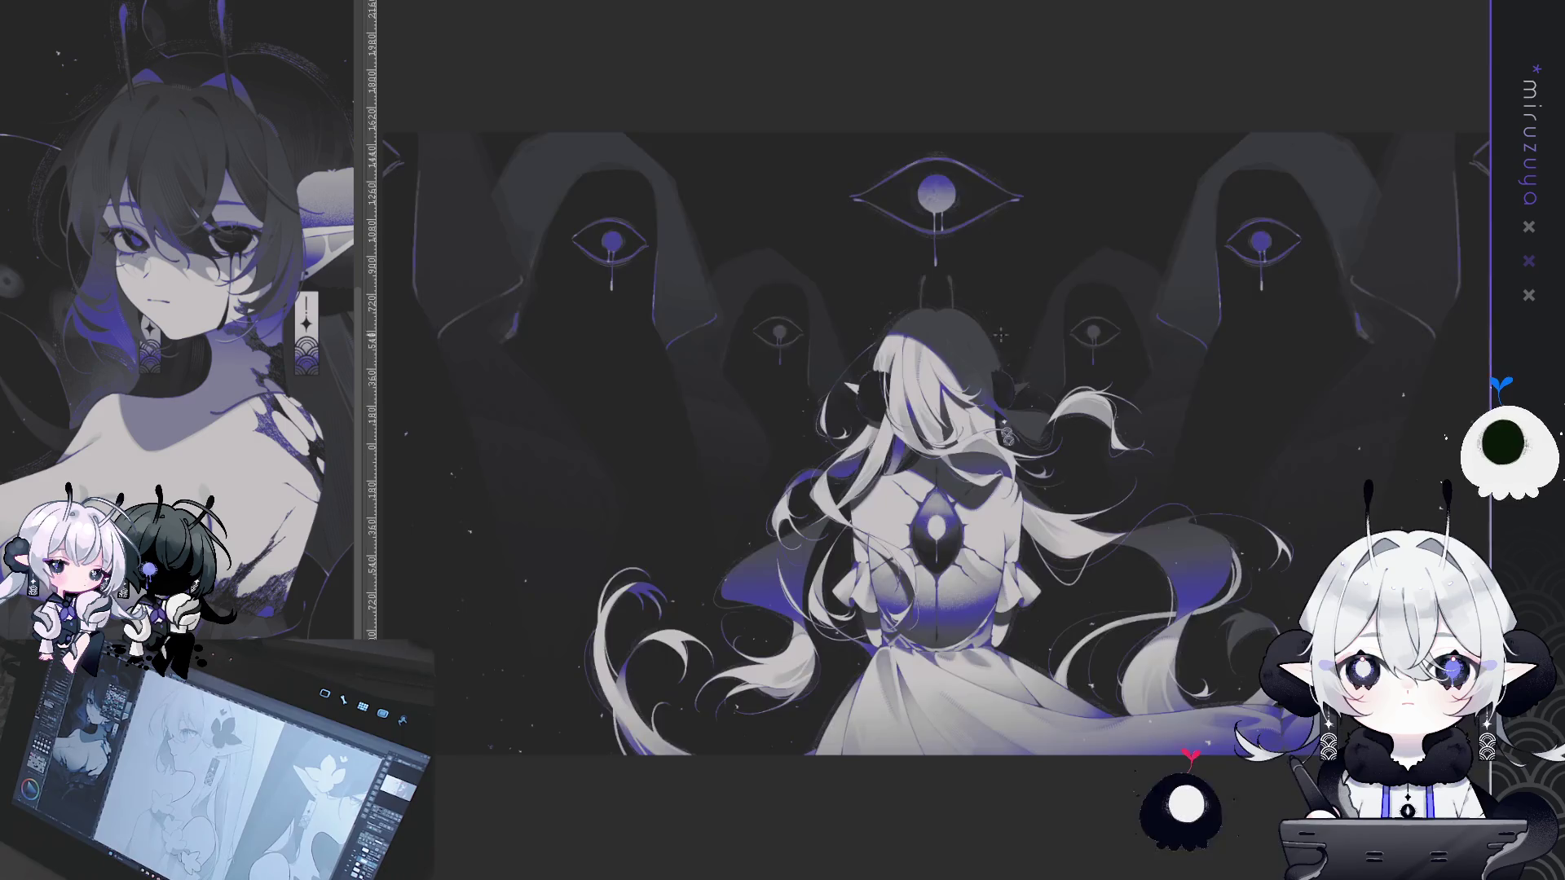
left_click_drag(988, 451, 988, 329)
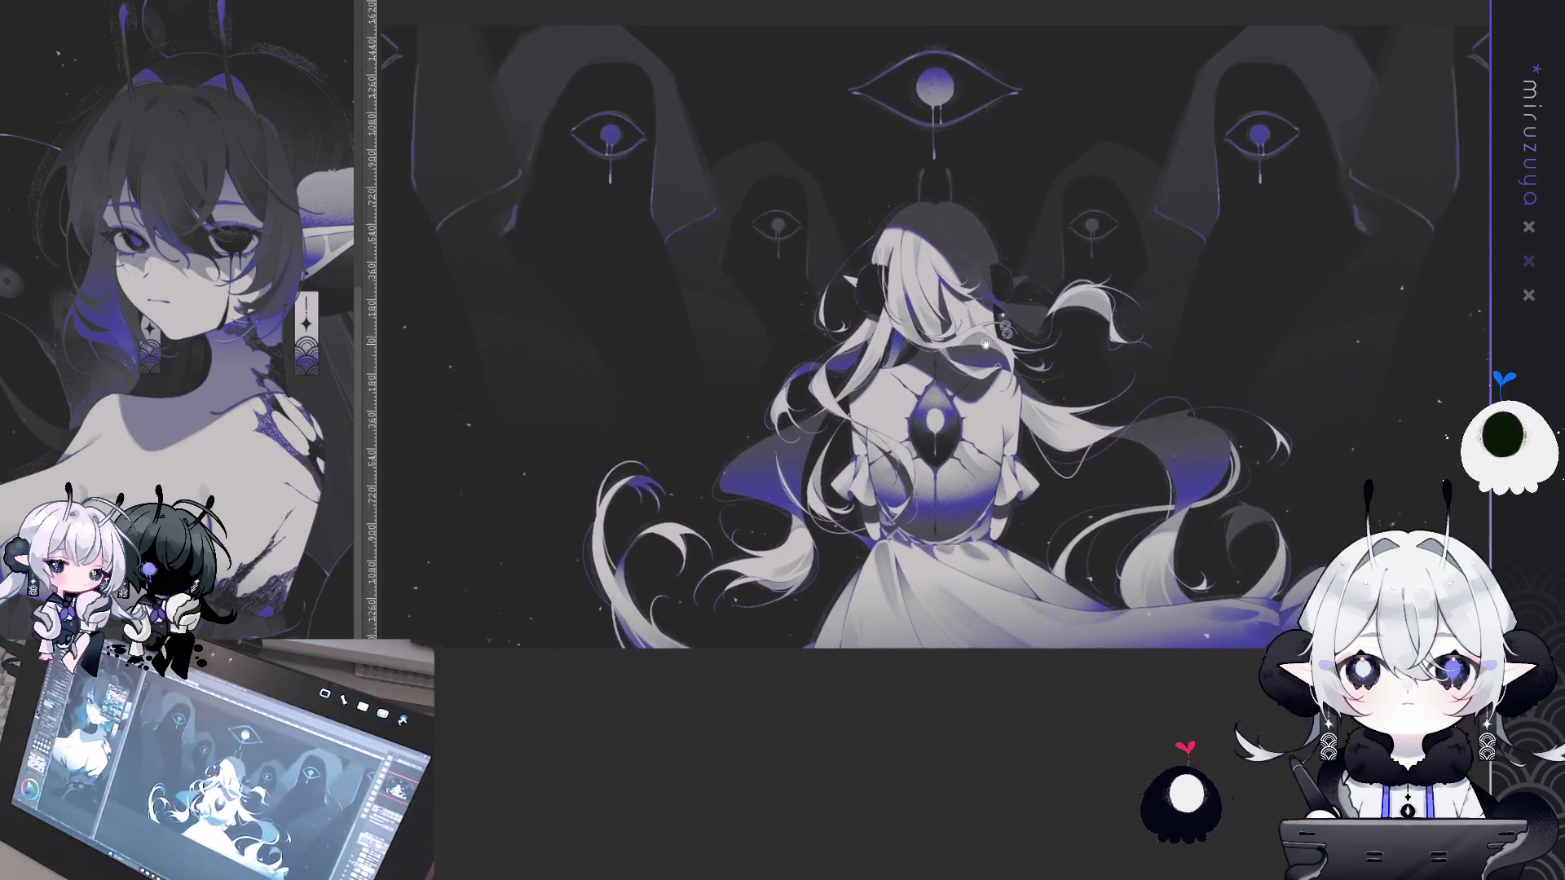